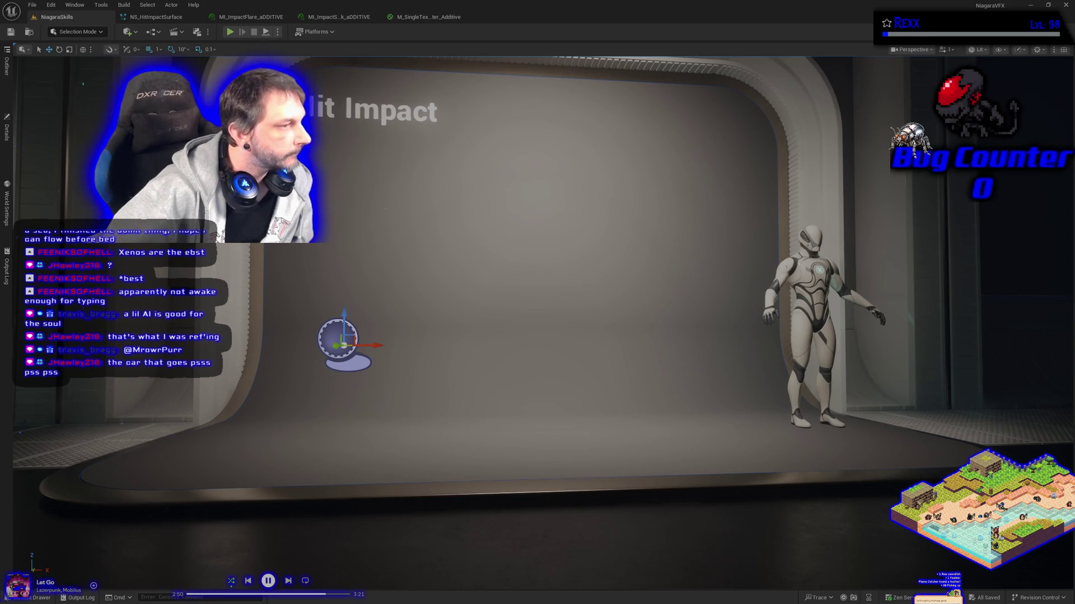
# - Switch to NS_HitImpactSurface, close the three leftover material tabs, and select the SimpleSpriteBurst emitter
pyautogui.click(156, 17)
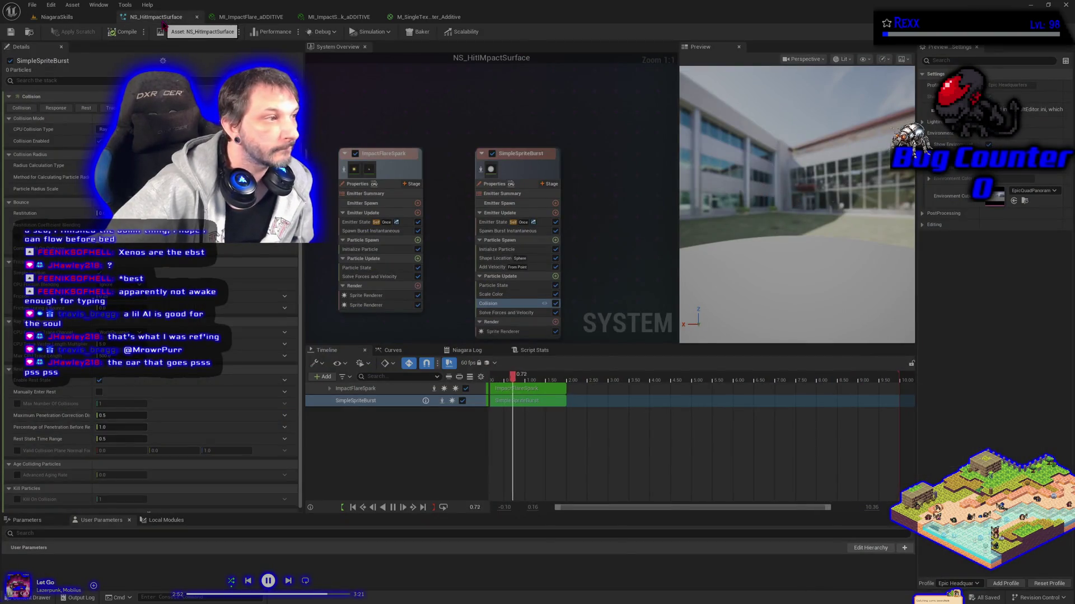
pyautogui.middleClick(242, 17)
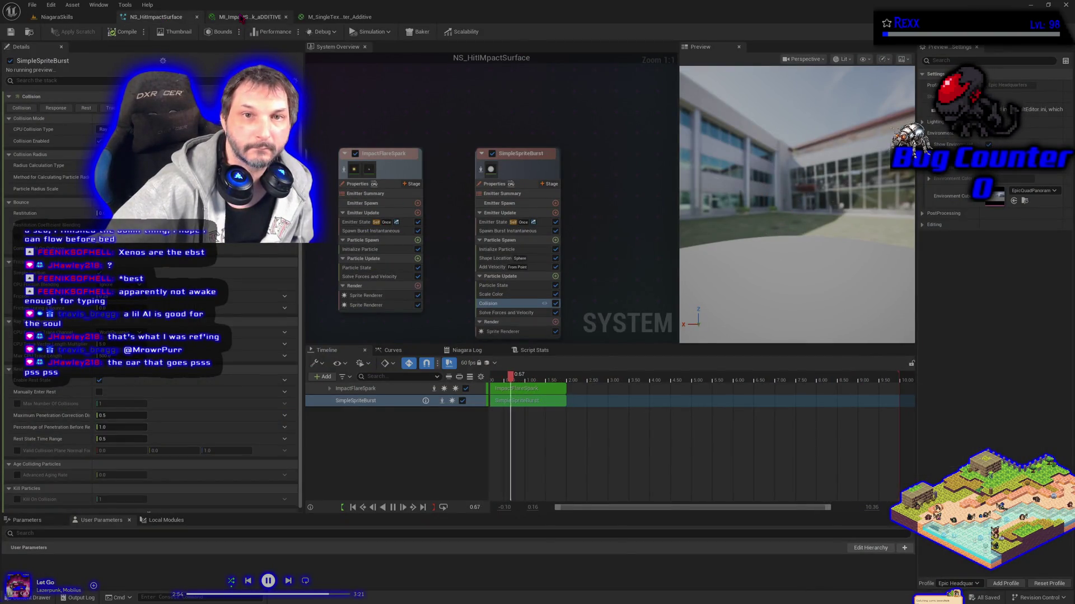
pyautogui.middleClick(243, 16)
pyautogui.middleClick(243, 17)
pyautogui.moveTo(469, 272); pyautogui.dragTo(345, 244)
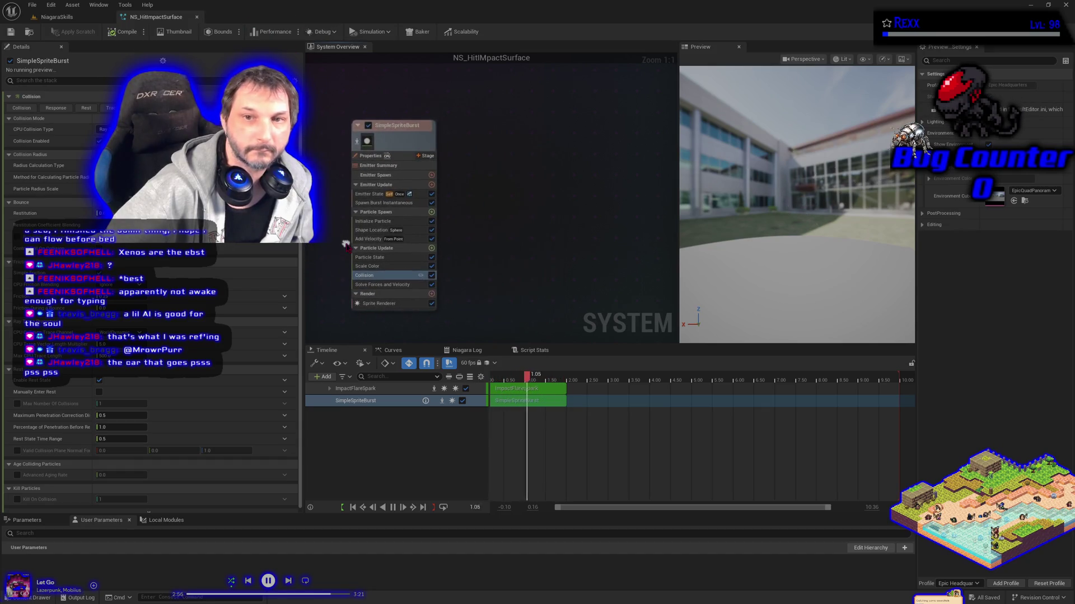
pyautogui.click(388, 131)
# - Rename the SimpleSpriteBurst emitter to 'ImpactParticles' and save the system from the File menu
pyautogui.doubleClick(386, 126)
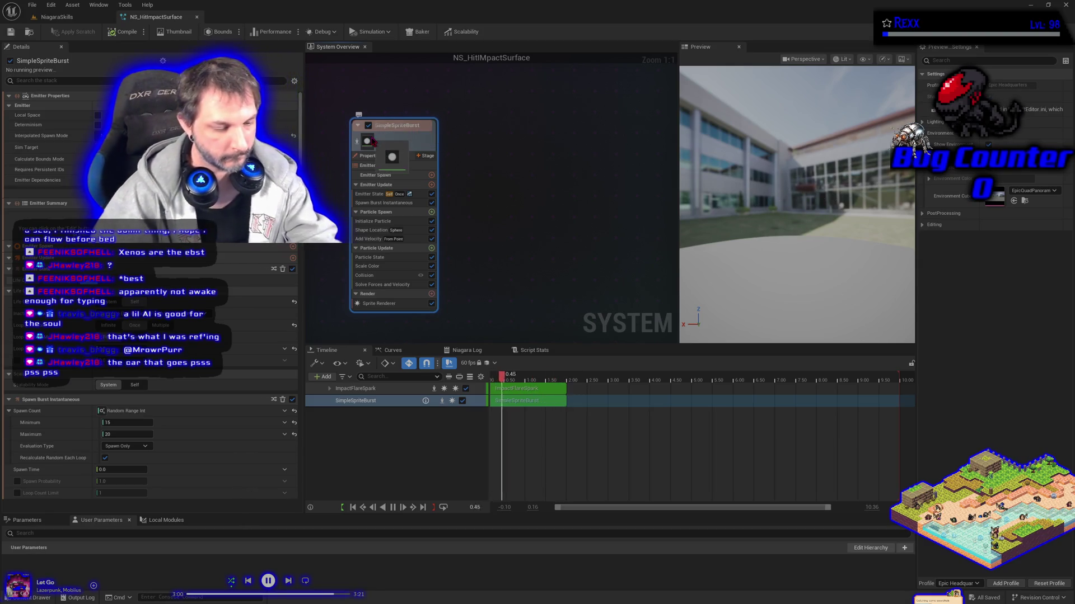
pyautogui.write('iMPACT')
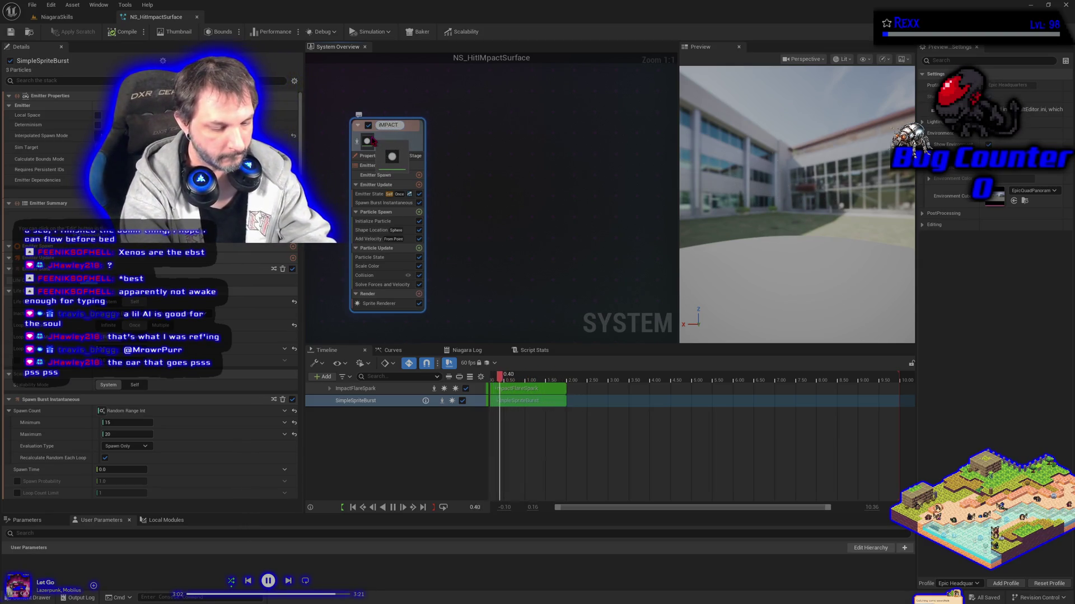
pyautogui.write('pARTICEL')
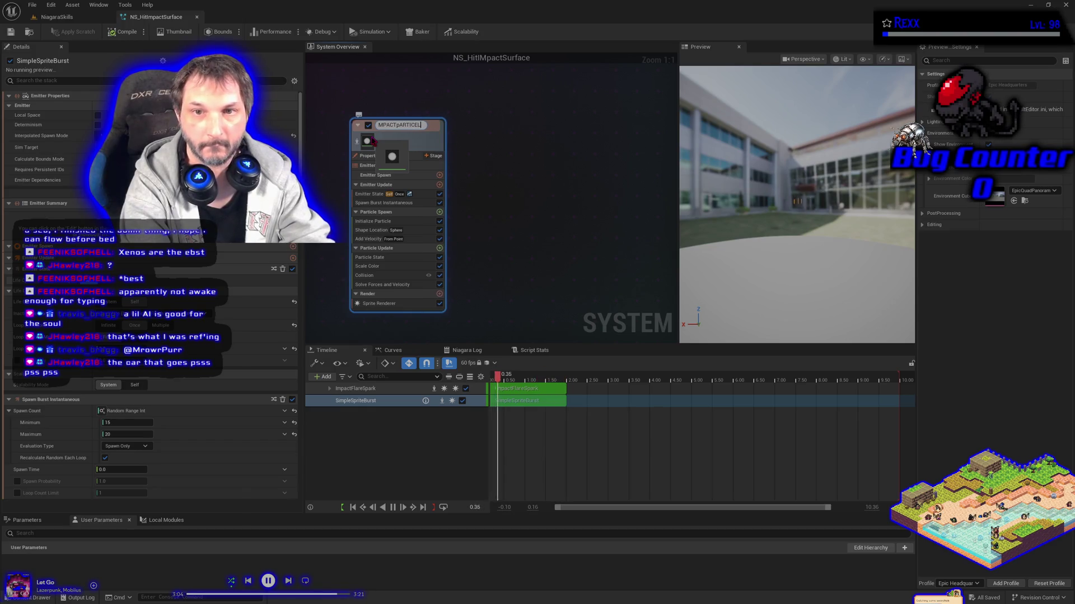
pyautogui.press('BackSpace')
pyautogui.press('BackSpace')
pyautogui.press('BackSpace')
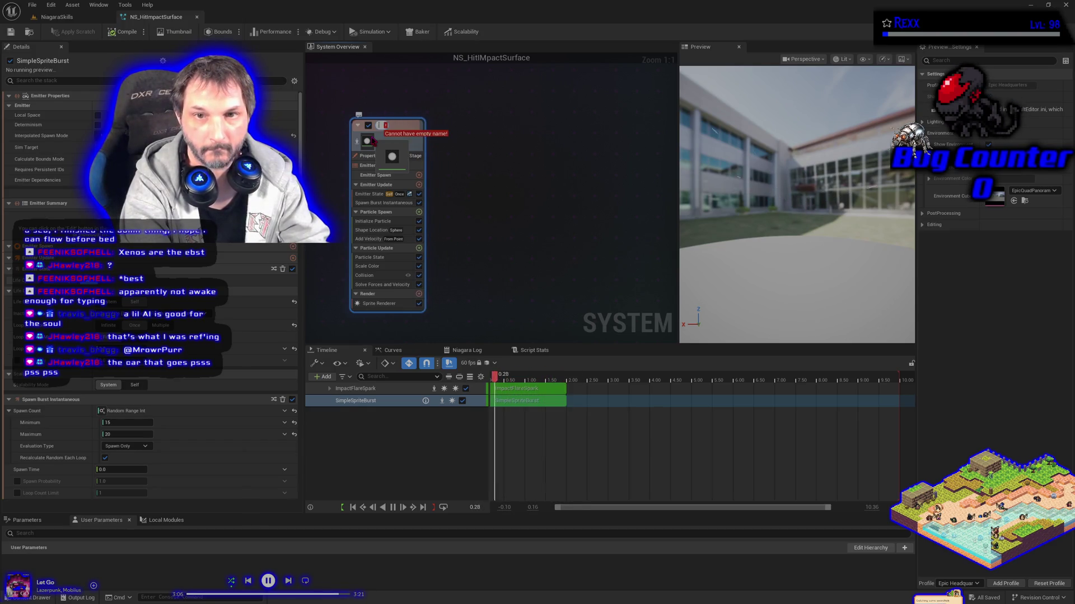
pyautogui.write('Impact')
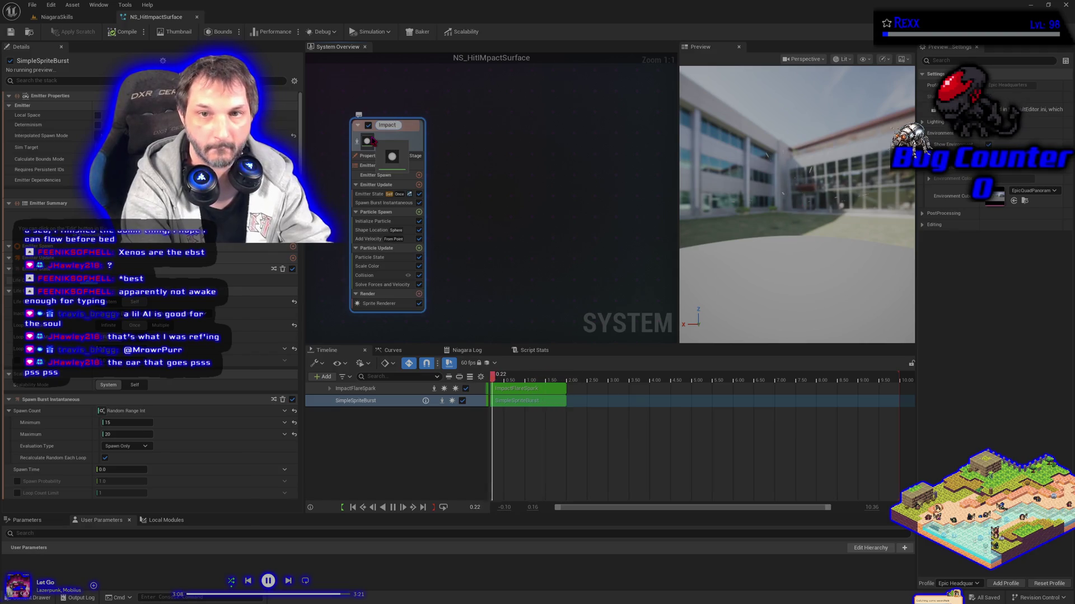
pyautogui.write('Parti')
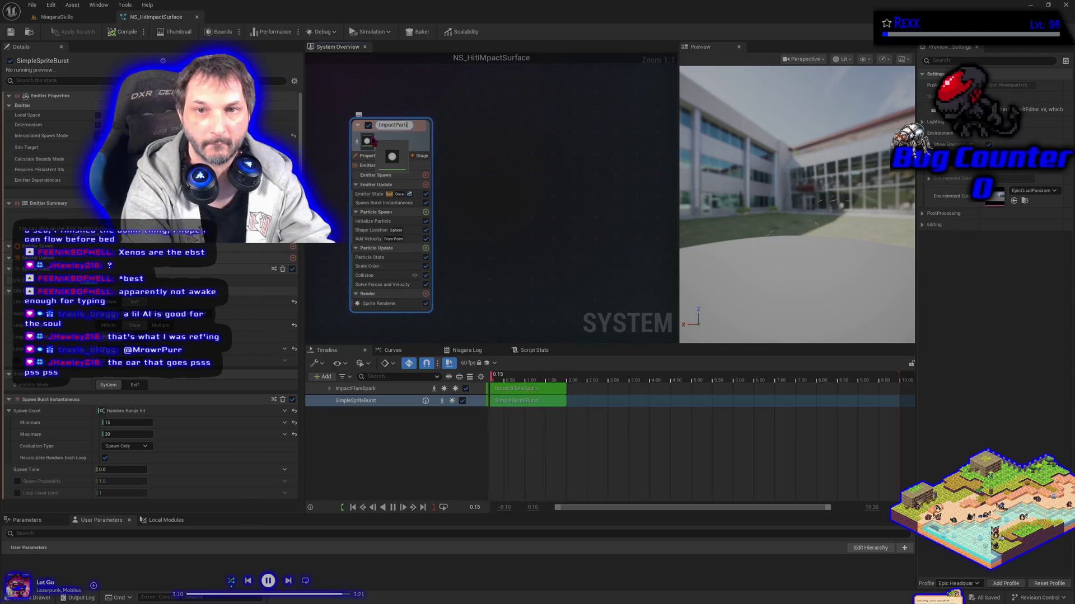
pyautogui.write('cles')
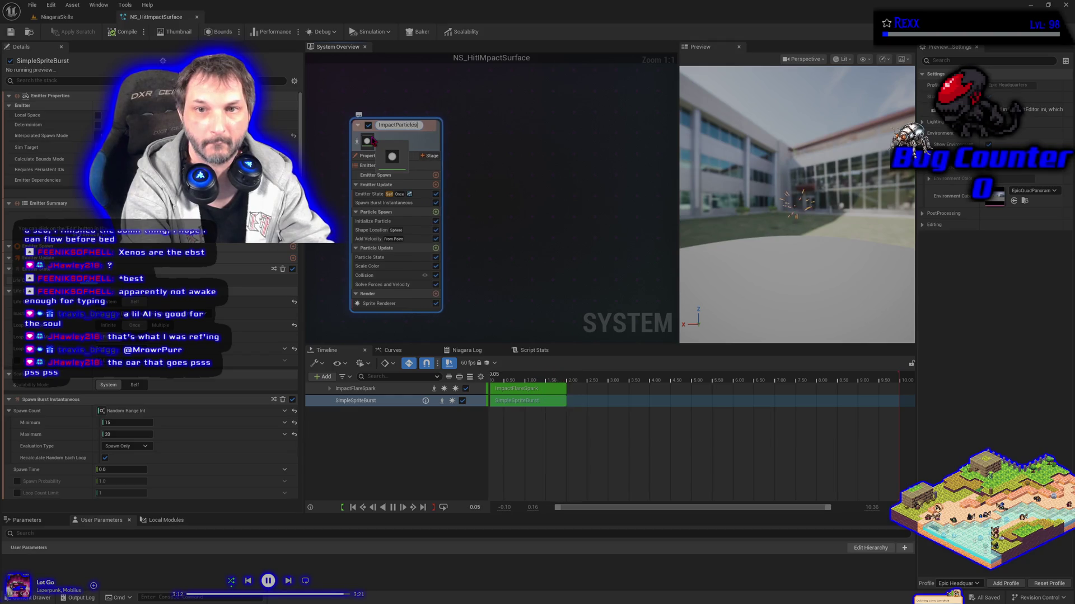
pyautogui.press('Return')
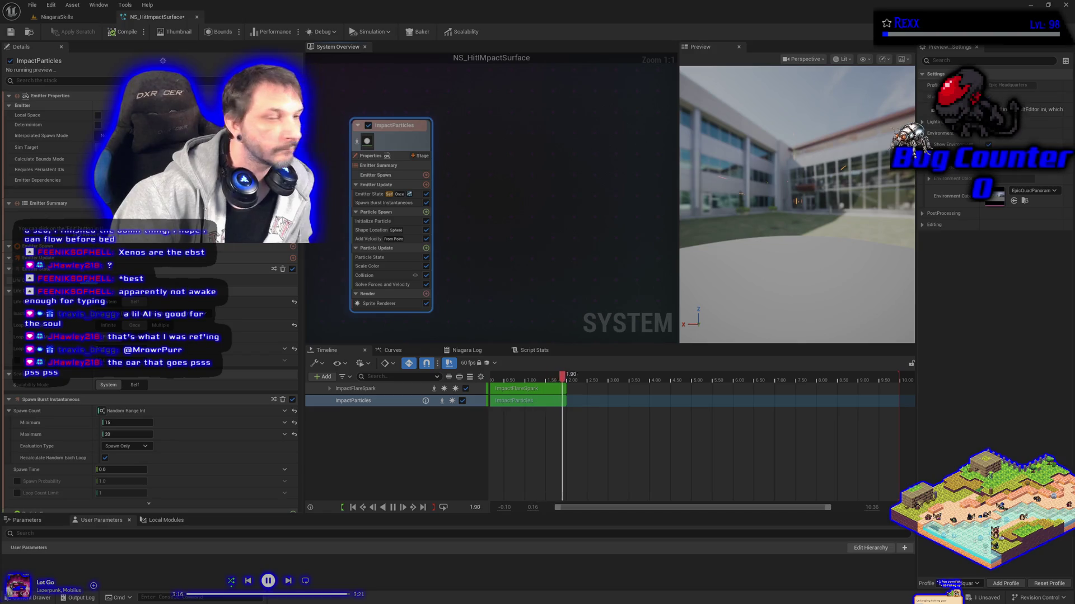
pyautogui.click(32, 5)
pyautogui.click(53, 55)
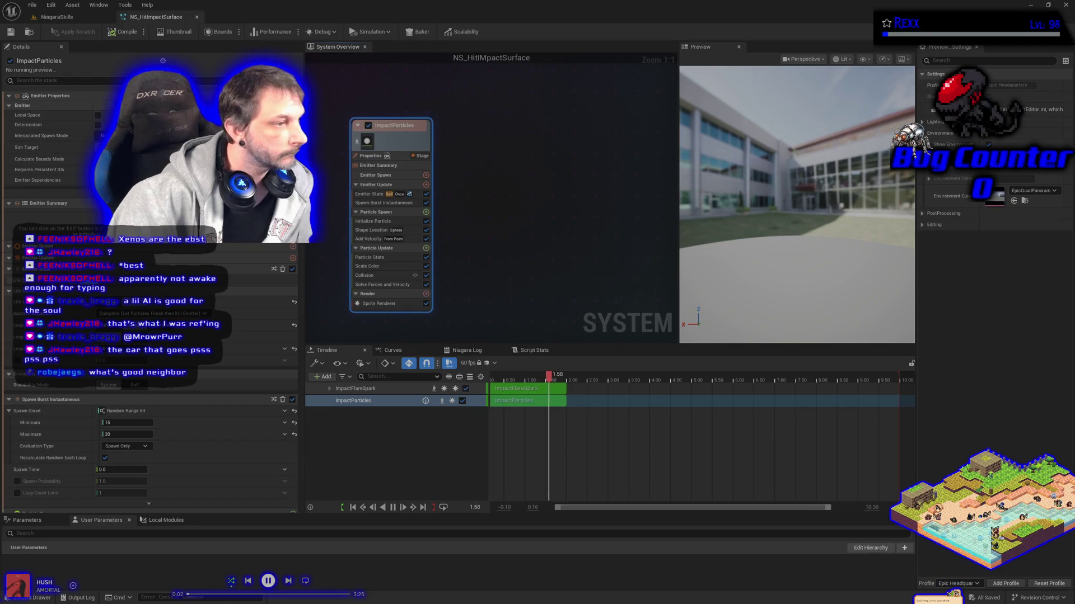
# - Add the SimpleMeshBurst_Once emitter template to the System Overview graph
pyautogui.rightClick(483, 241)
pyautogui.click(498, 250)
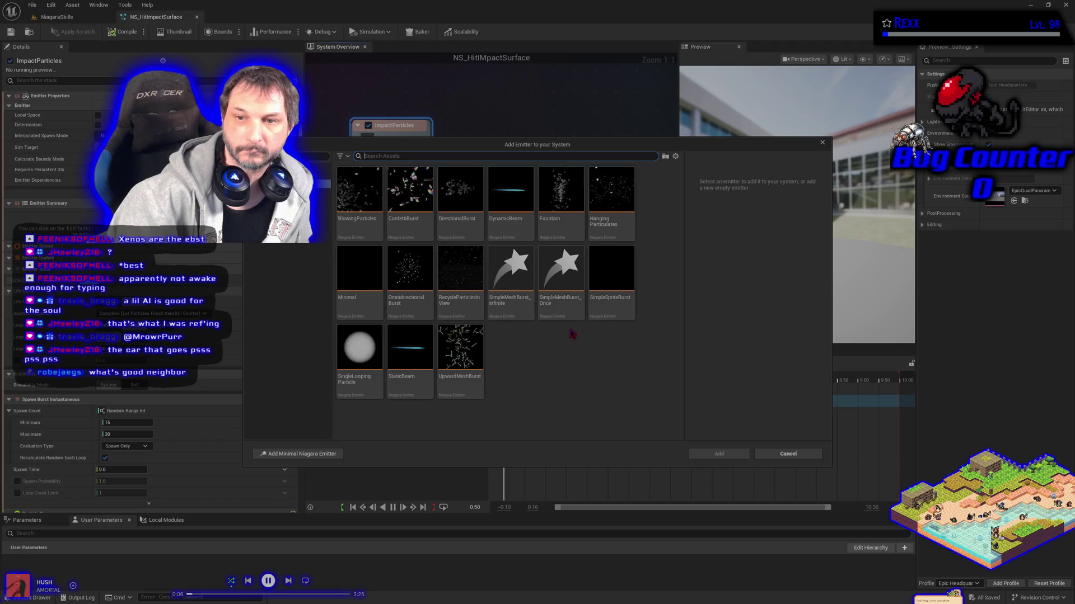
pyautogui.click(561, 275)
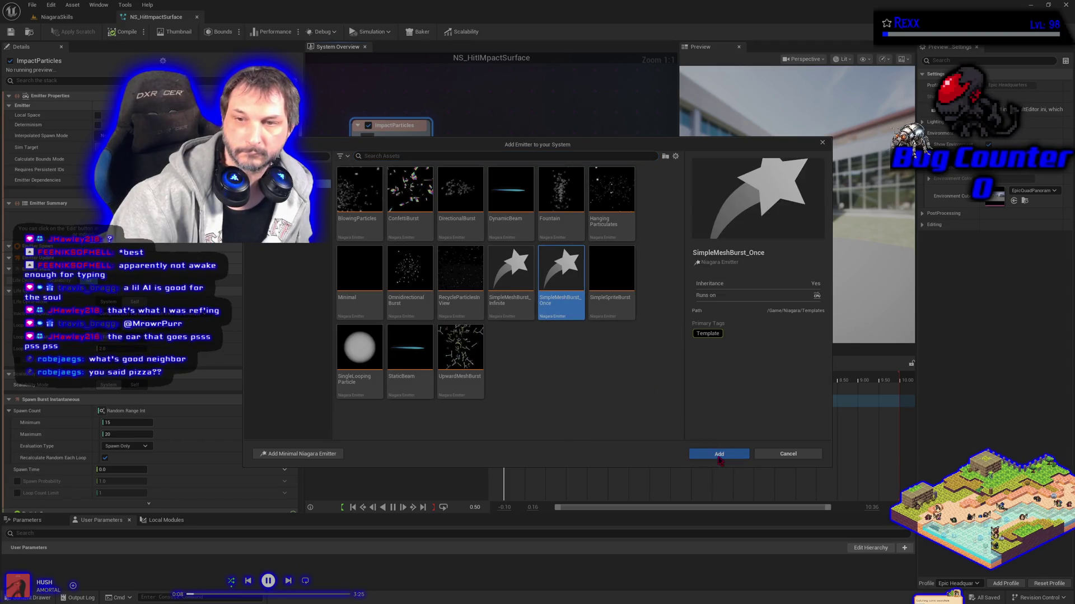
pyautogui.click(719, 454)
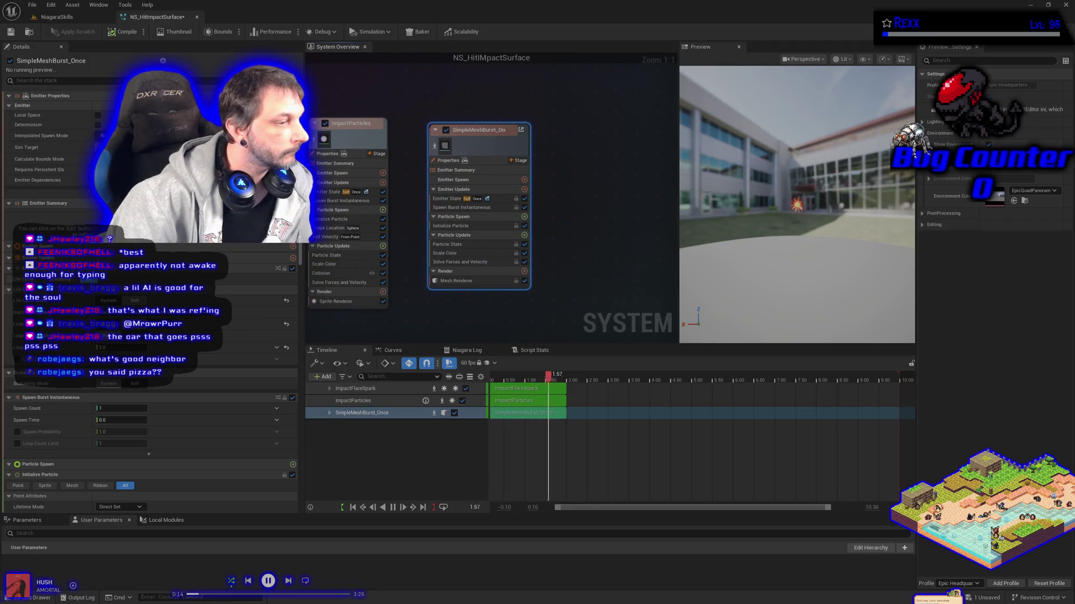
# - Use Remove Parent Emitter on the SimpleMeshBurst_Once node
pyautogui.rightClick(492, 150)
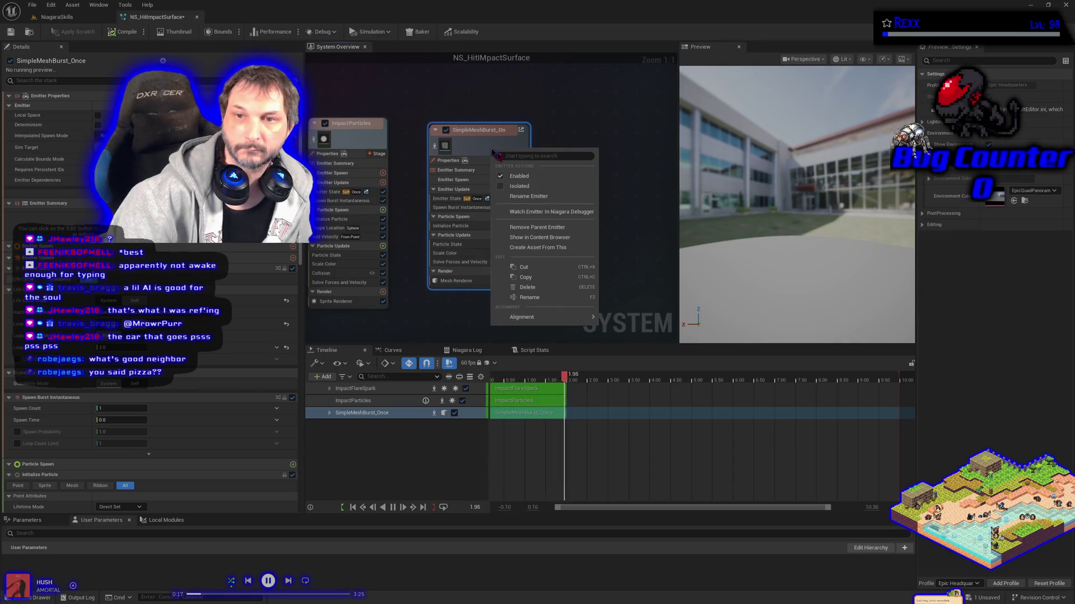
pyautogui.click(555, 228)
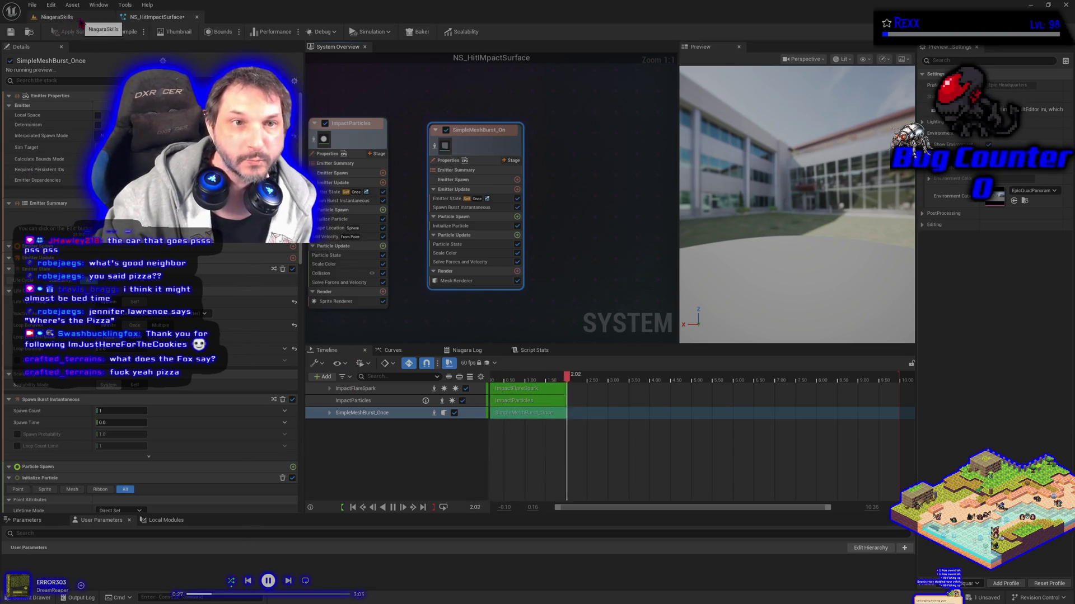
# - Save the configured NS_HitImpactSurface system with Ctrl+S
pyautogui.hotkey('ctrl', 's')
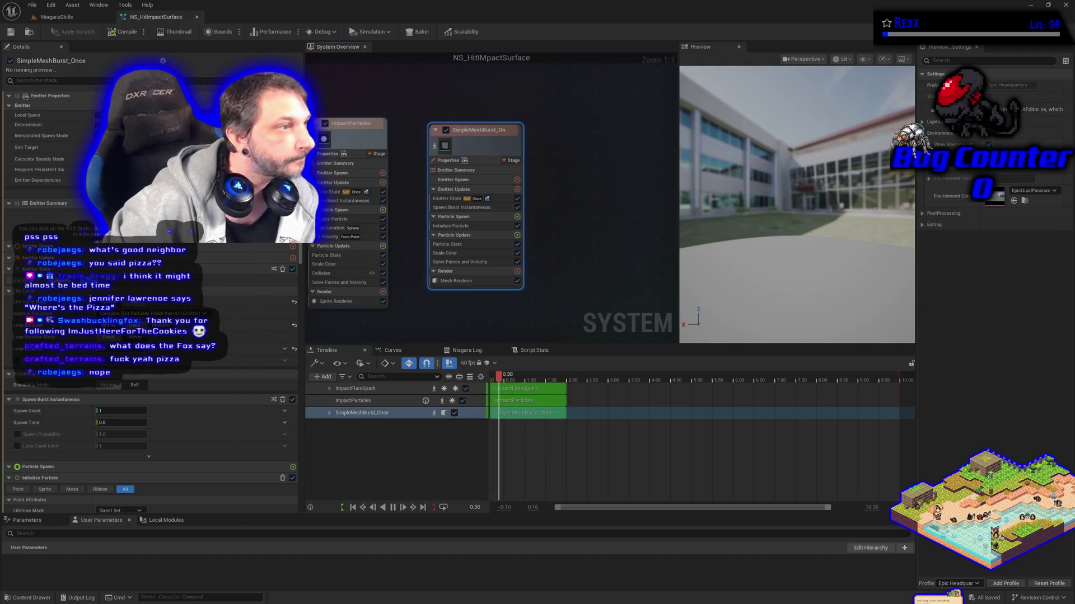
# - Switch to the browser showing the PsychOdyssey 'Time Away' episode
pyautogui.hotkey('alt', 'Tab')
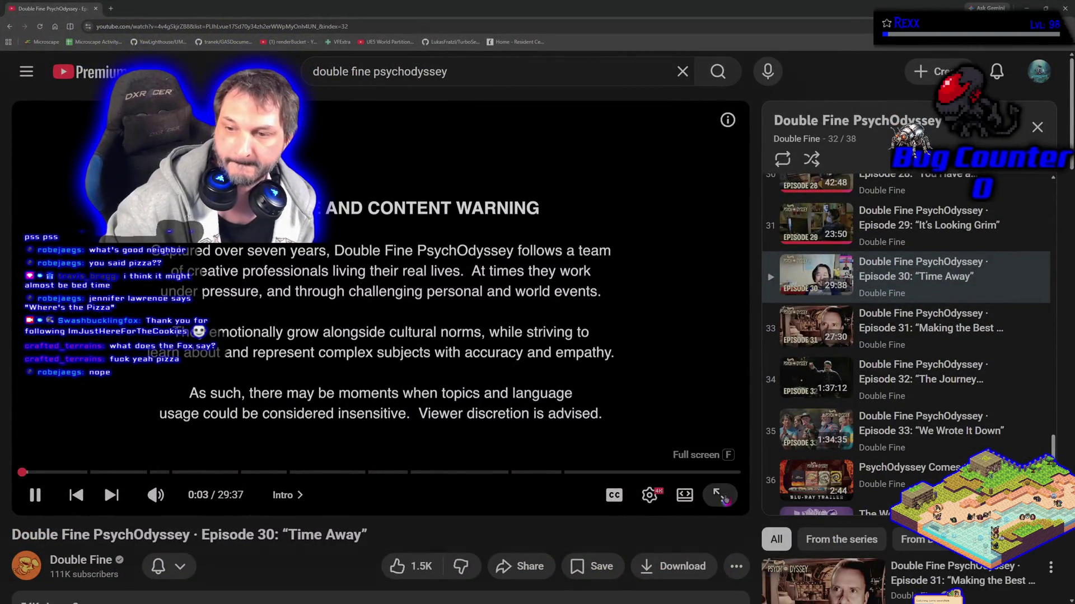
# - Put the 'Time Away' YouTube episode into full-screen playback
pyautogui.click(720, 496)
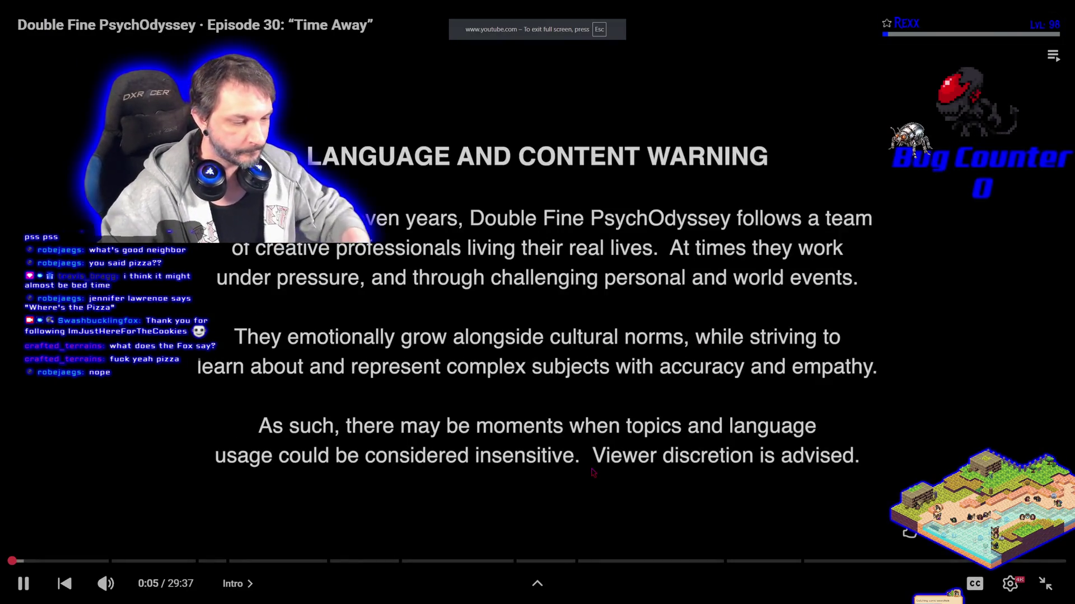
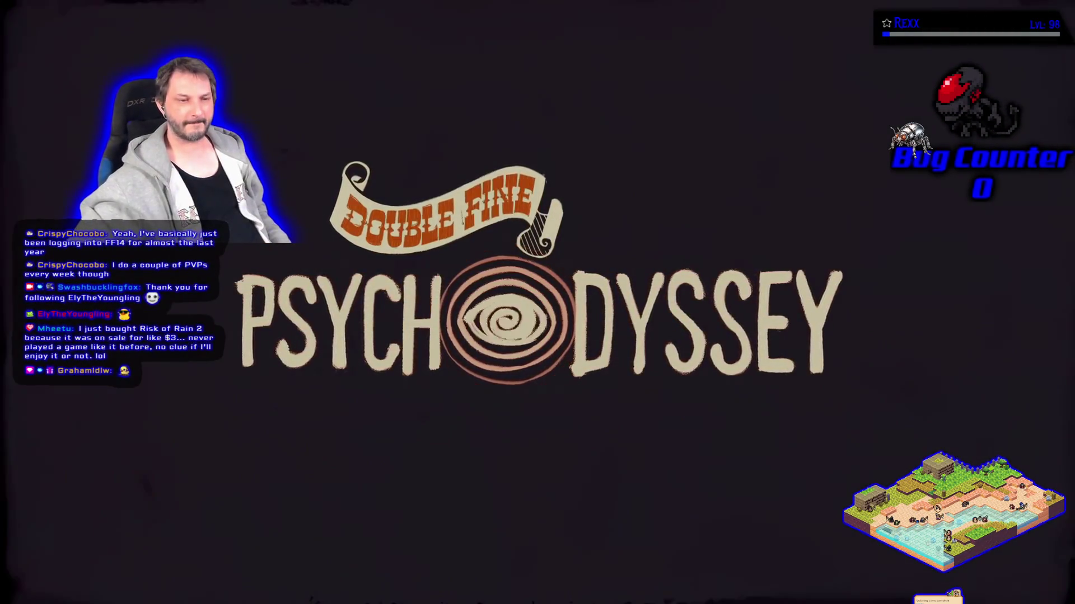
# - Exit fullscreen on the PsychOdyssey video and close the browser to return to Unreal Engine
pyautogui.moveTo(348, 427)
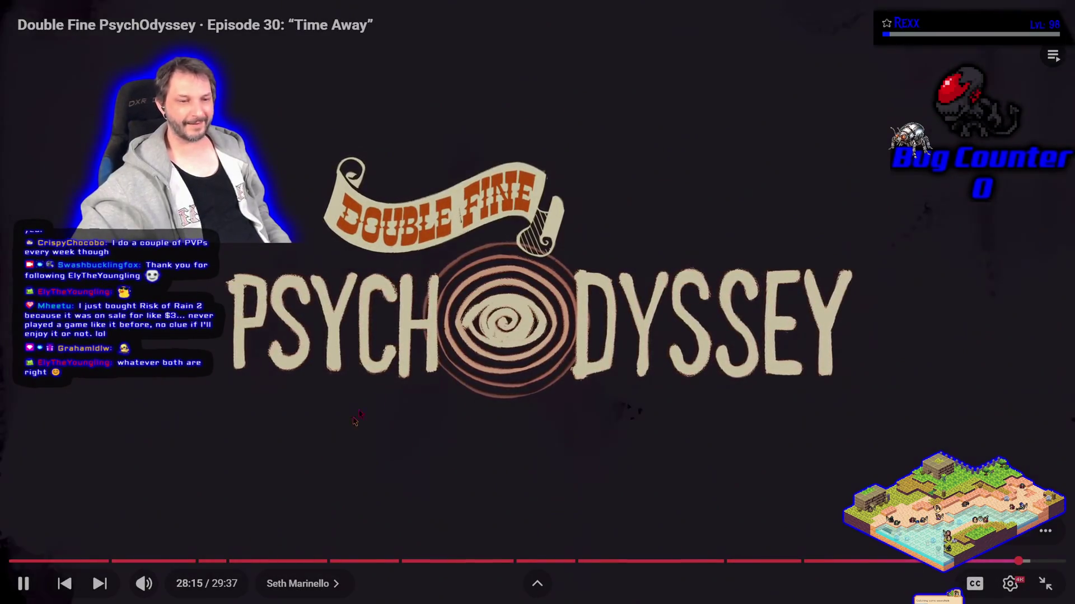
pyautogui.press('Escape')
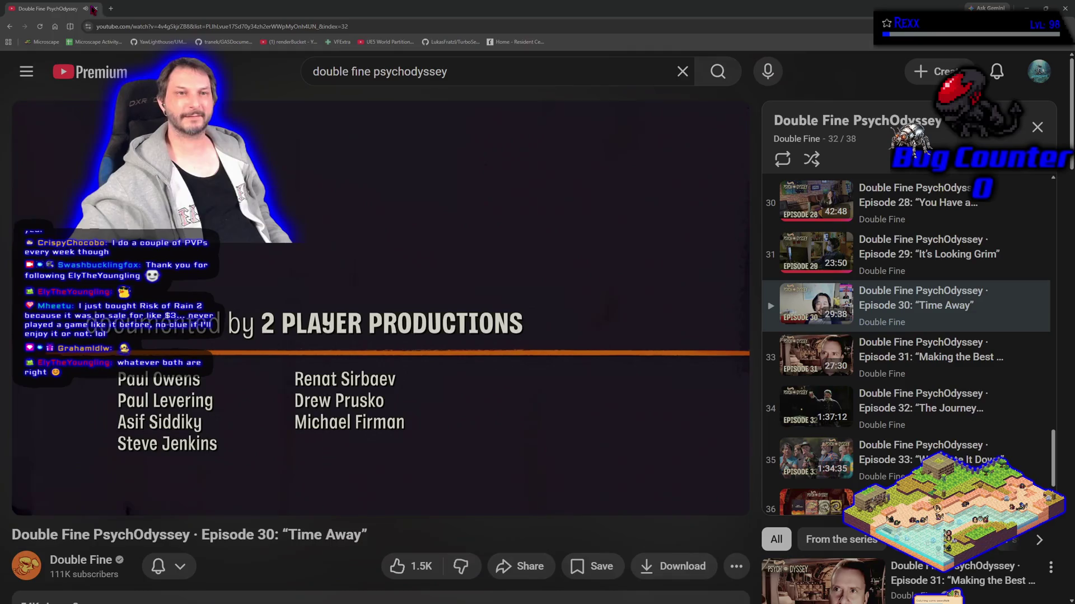
pyautogui.click(96, 8)
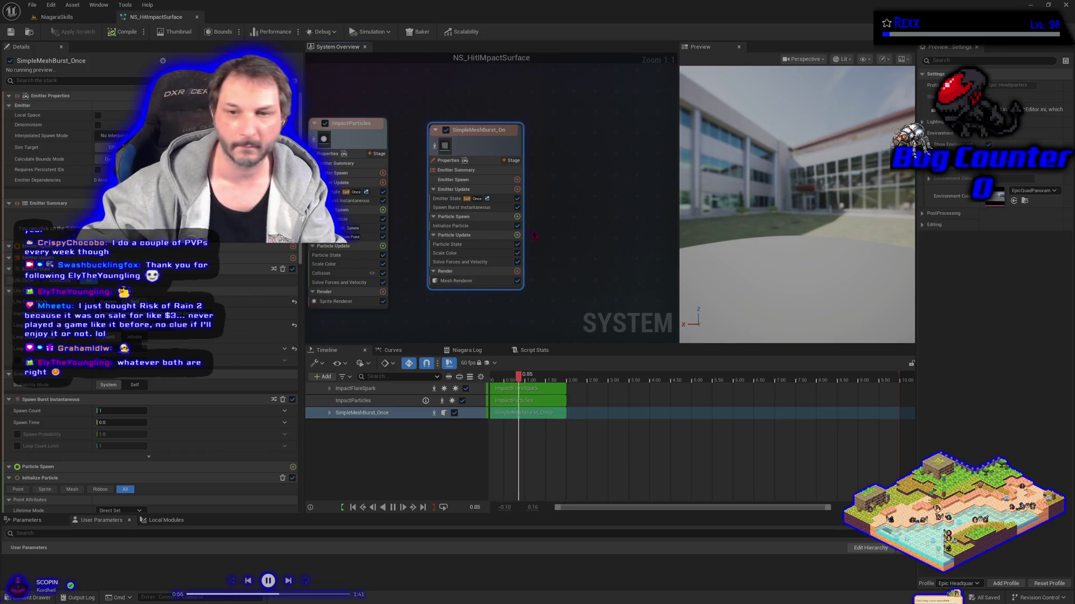
# - Delete the Scale Color module from the SimpleMeshBurst_Once emitter
pyautogui.rightClick(456, 253)
pyautogui.click(464, 258)
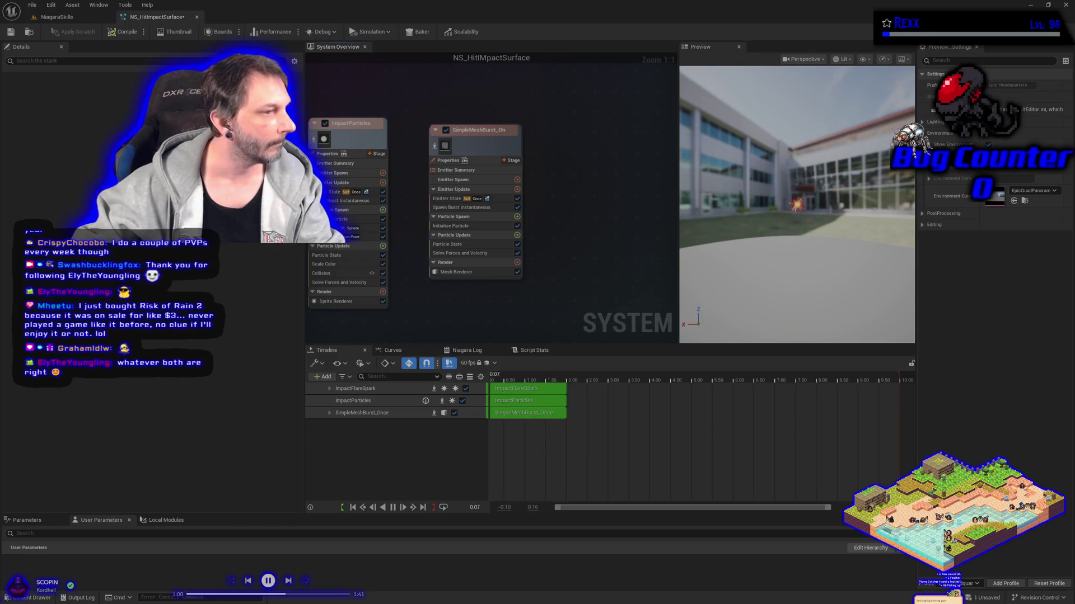
pyautogui.click(456, 272)
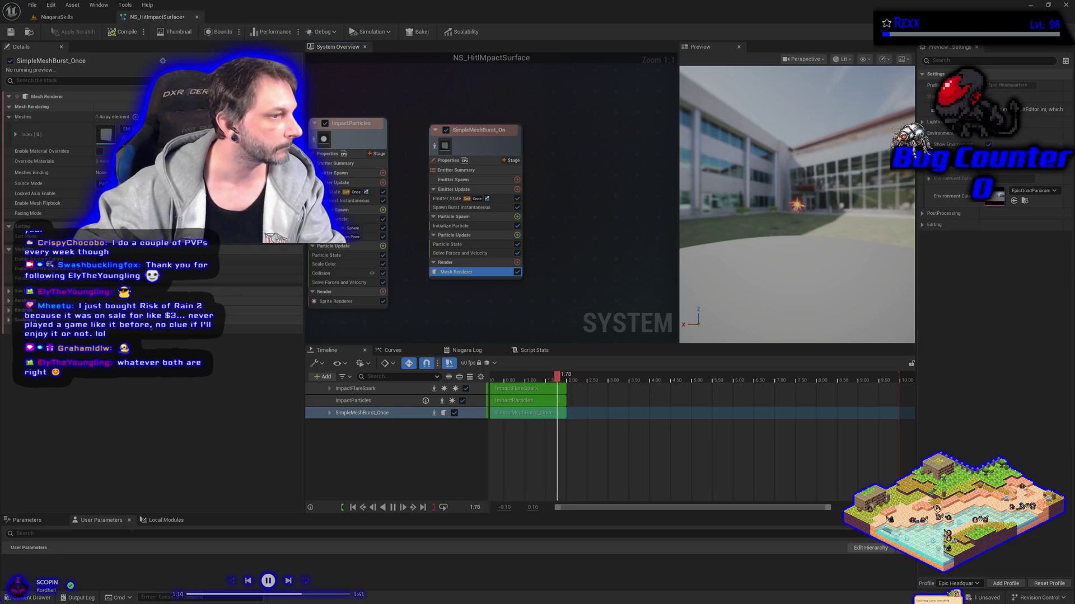
# - Assign a different mesh to the Mesh Renderer from the Meshes list
pyautogui.click(135, 130)
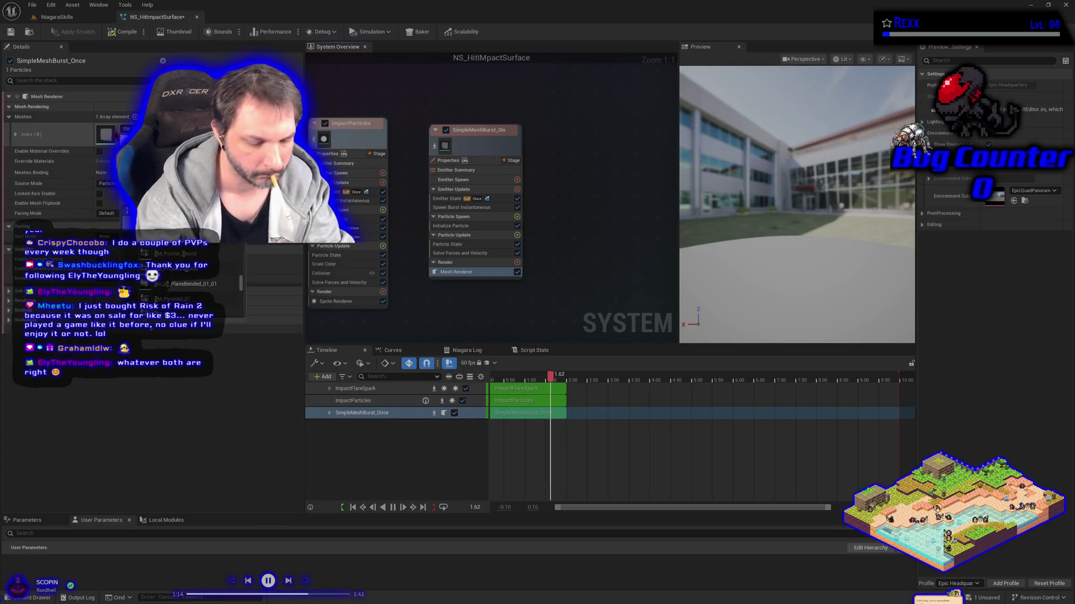
pyautogui.press('Escape')
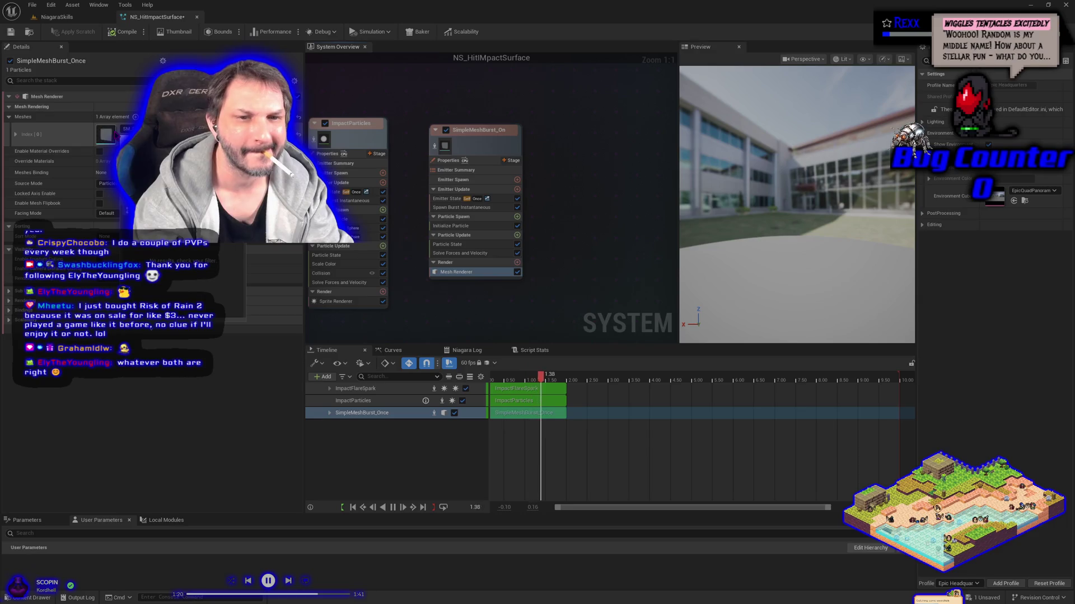
pyautogui.scroll(-5, 190, 274)
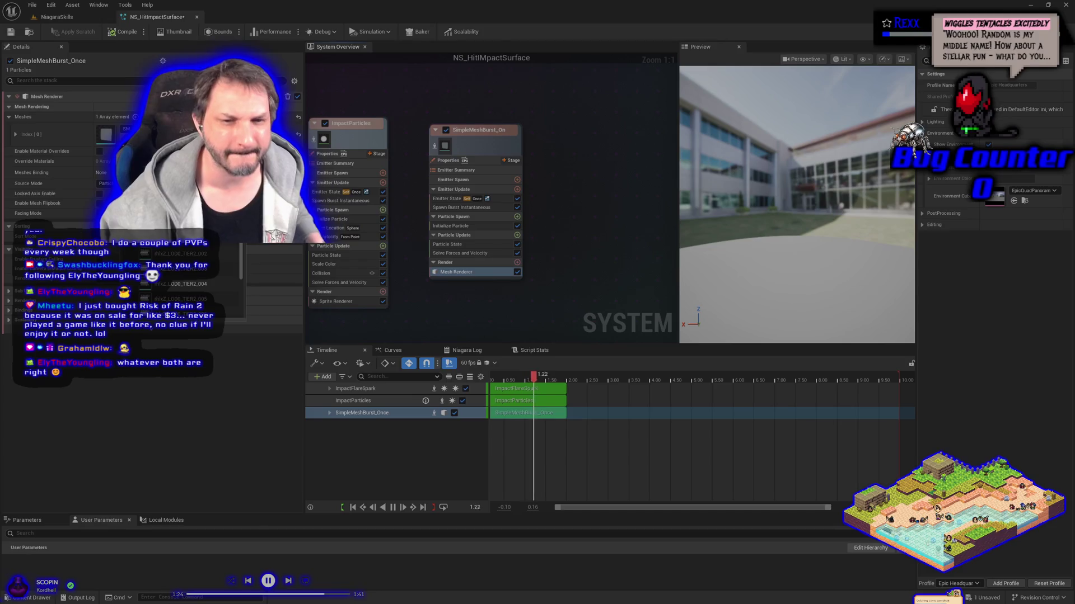
pyautogui.moveTo(191, 308)
pyautogui.click(188, 284)
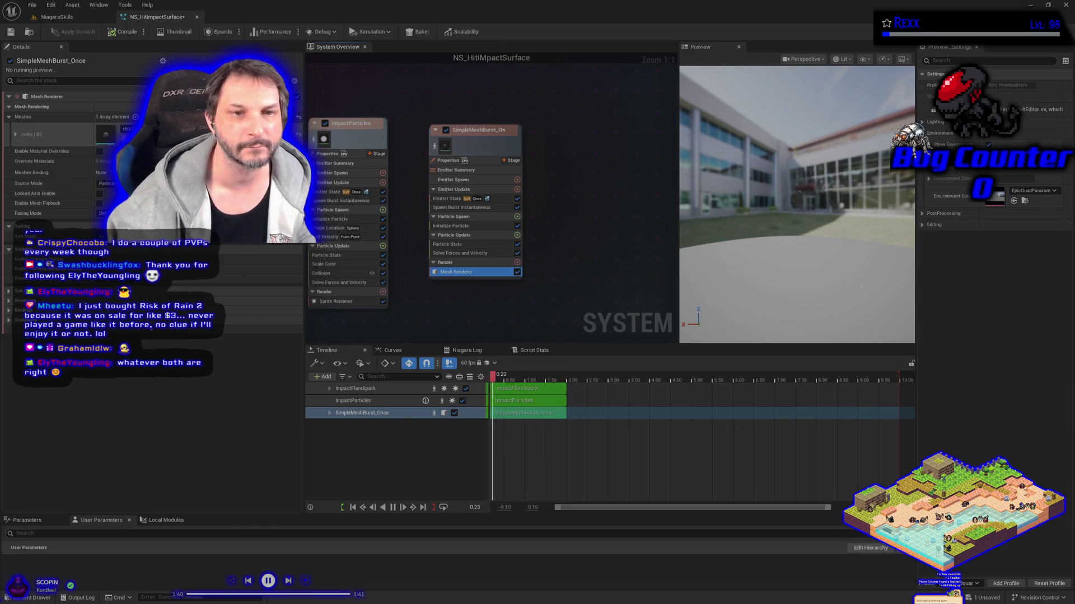
pyautogui.click(140, 128)
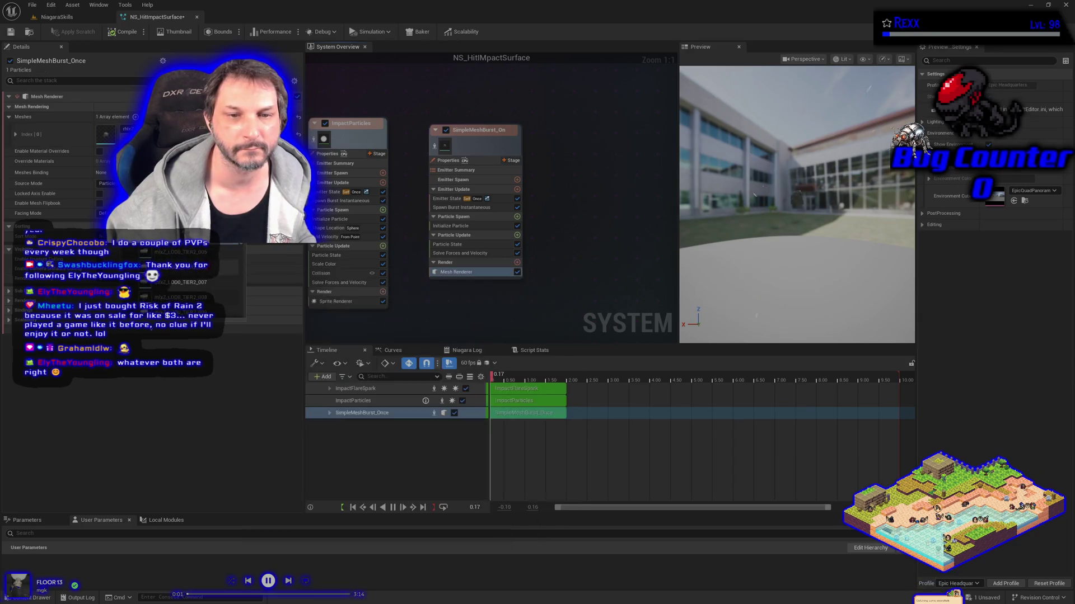
pyautogui.scroll(3, 184, 274)
pyautogui.click(185, 253)
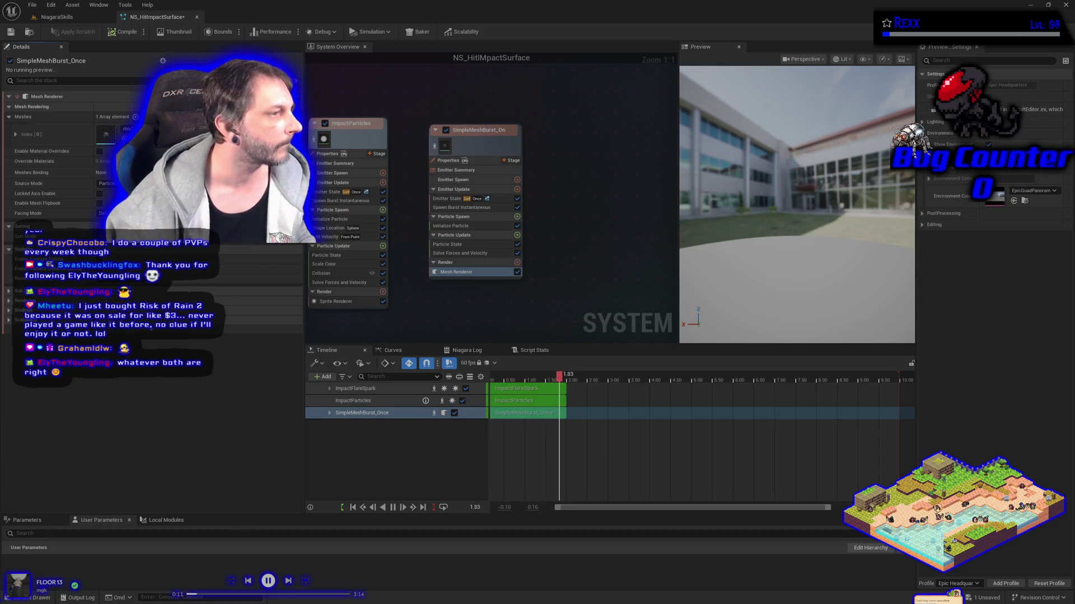
# - Rename the mesh emitter to BurstRubbles
pyautogui.click(495, 136)
pyautogui.click(476, 130)
pyautogui.write('E')
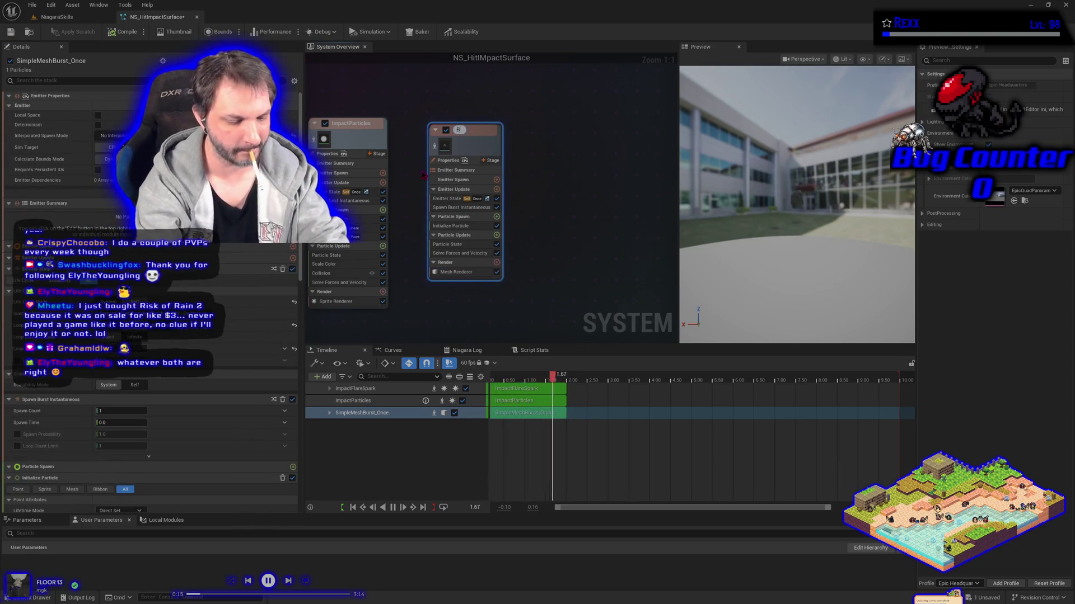
pyautogui.write('bbles')
pyautogui.press('Return')
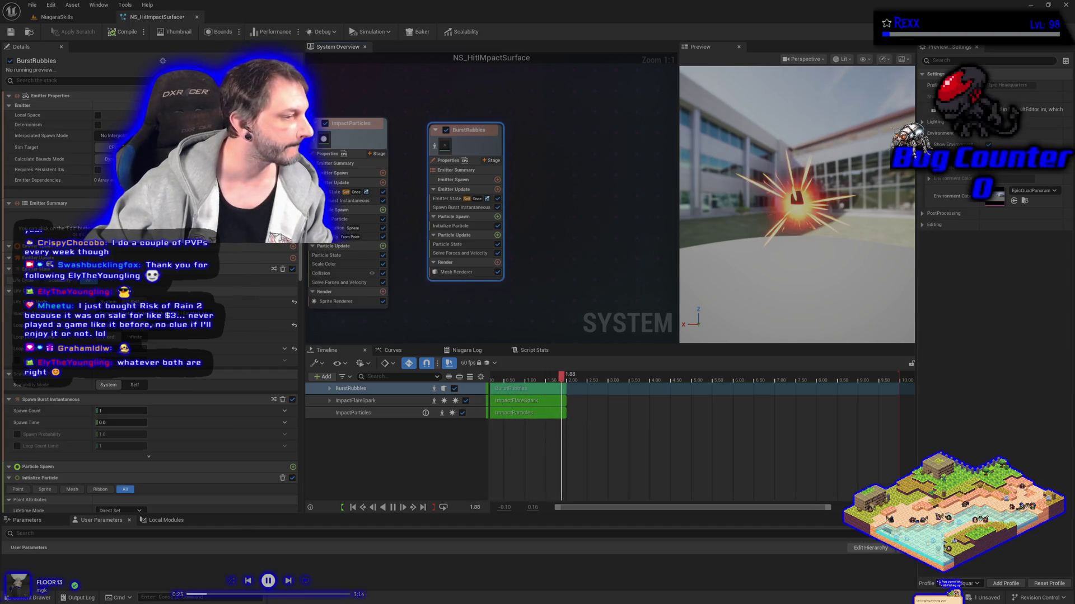
# - Set Spawn Burst Instantaneous Spawn Count to a random range of 10 to 12 and save
pyautogui.click(461, 207)
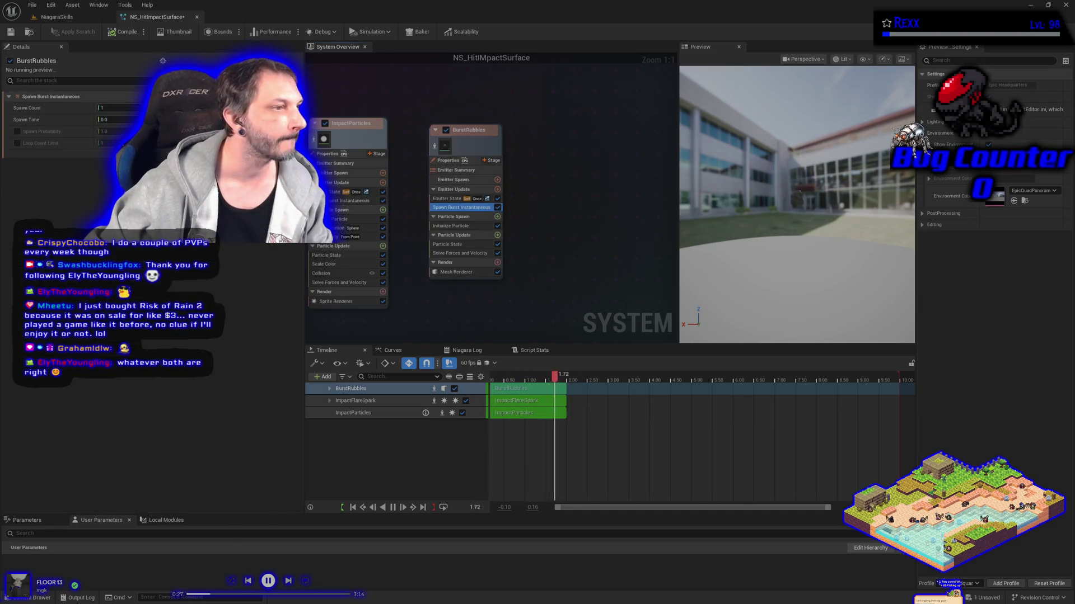
pyautogui.click(129, 107)
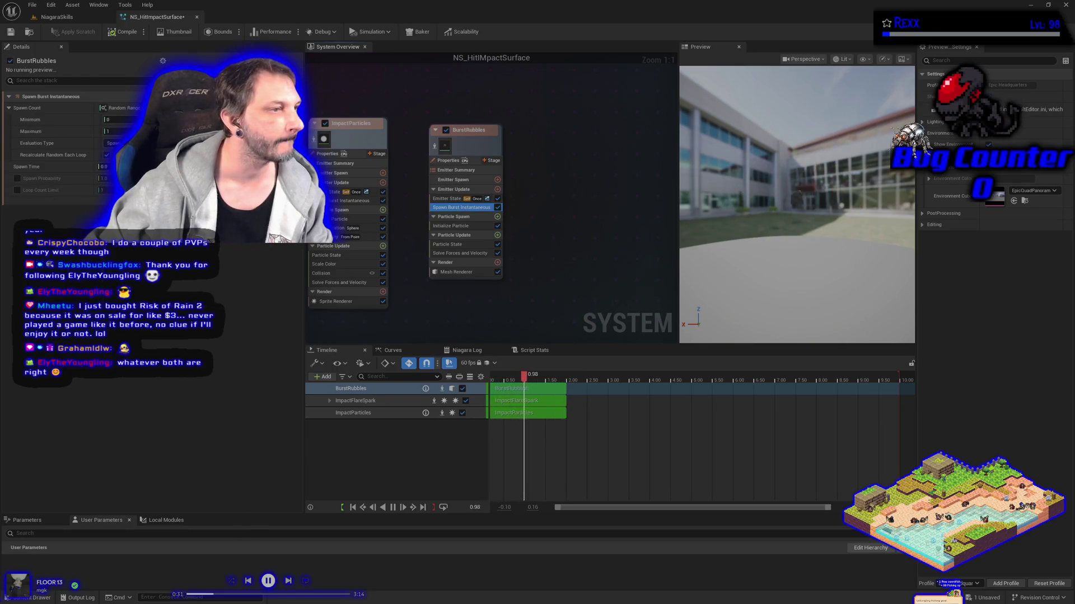
pyautogui.click(109, 120)
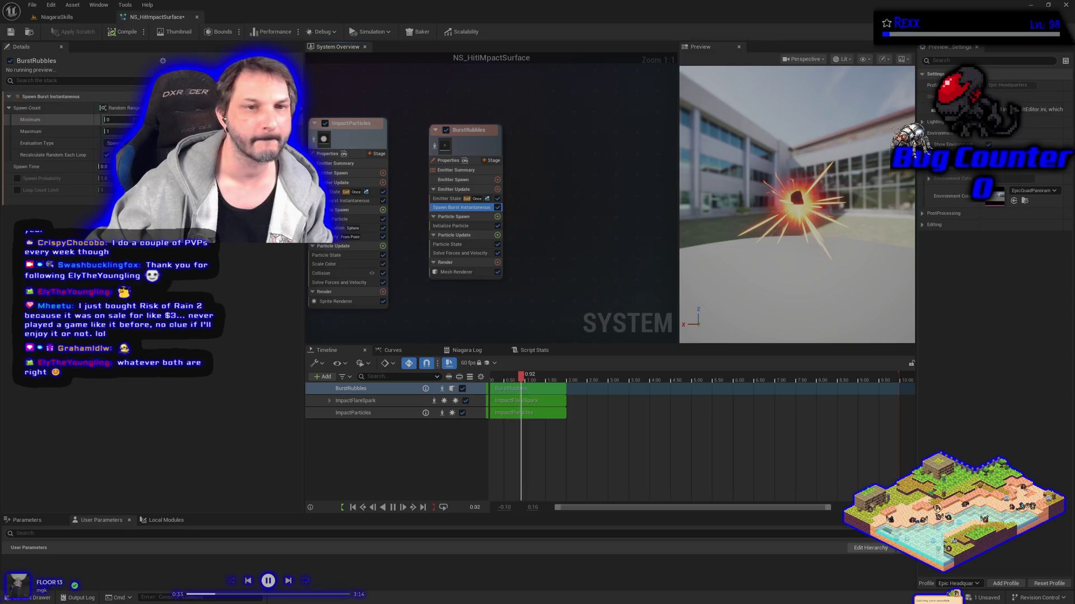
pyautogui.write('10')
pyautogui.press('Tab')
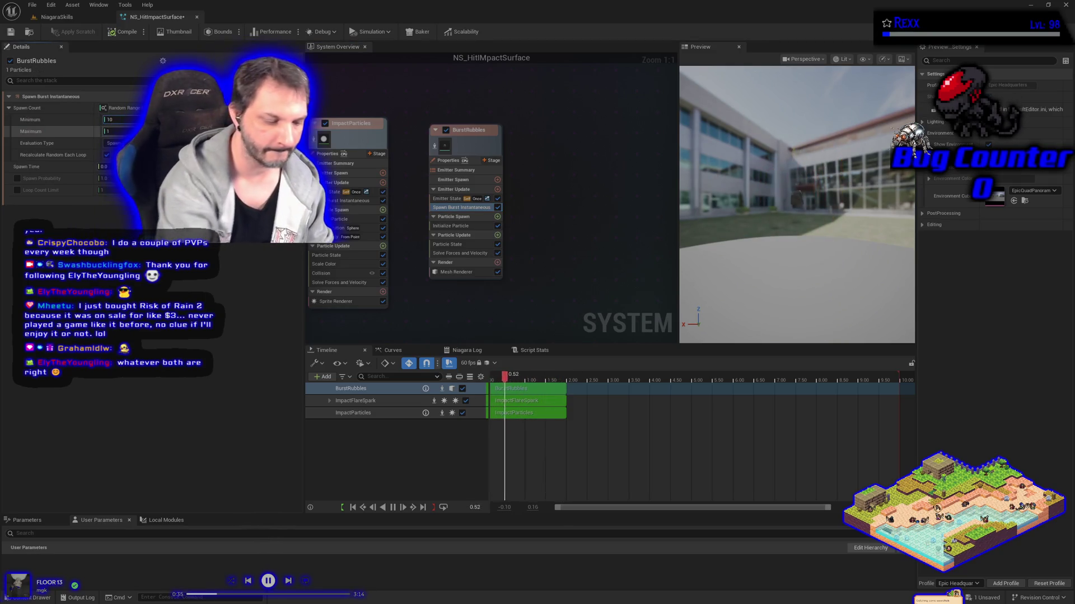
pyautogui.write('12')
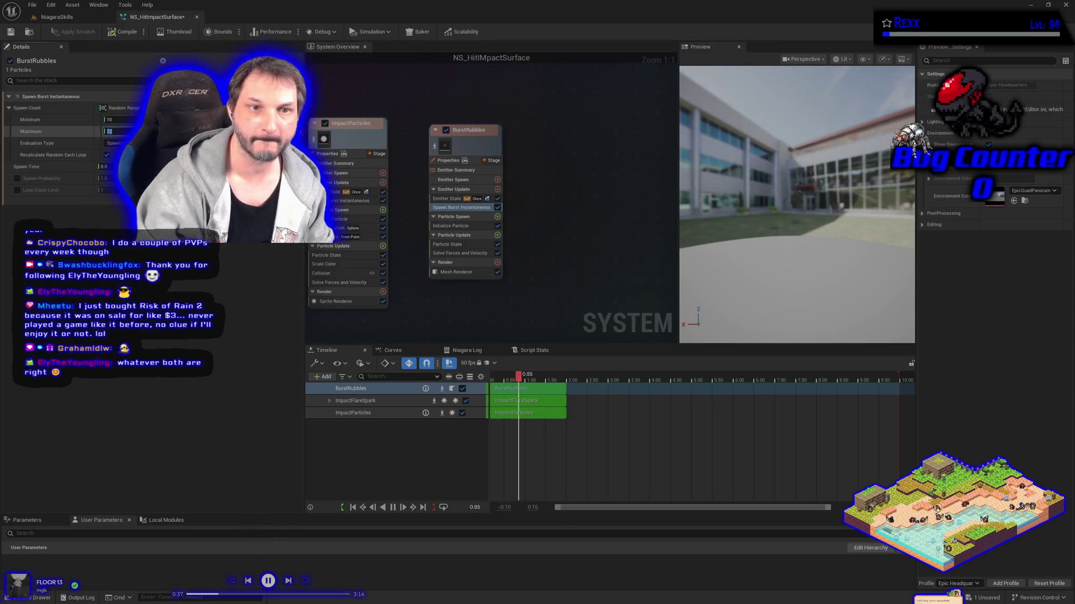
pyautogui.press('Return')
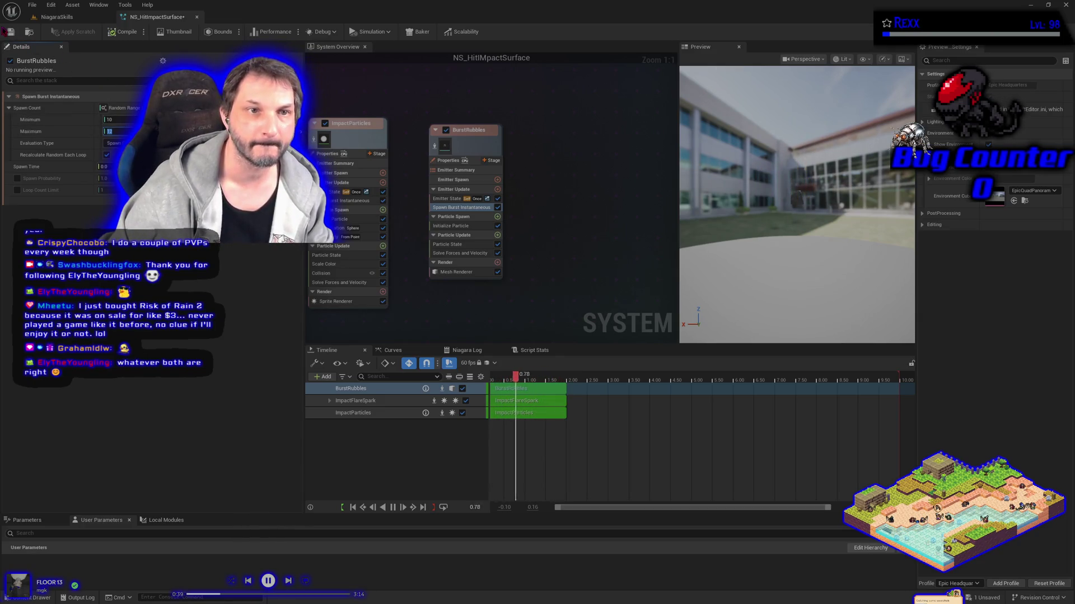
pyautogui.write('12')
pyautogui.click(10, 32)
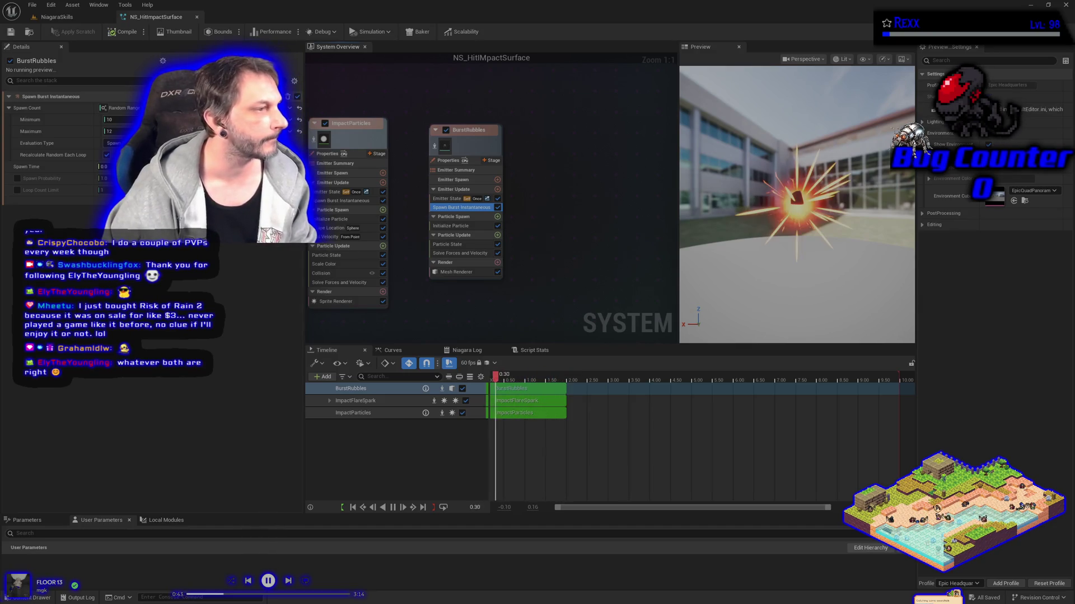
pyautogui.click(450, 225)
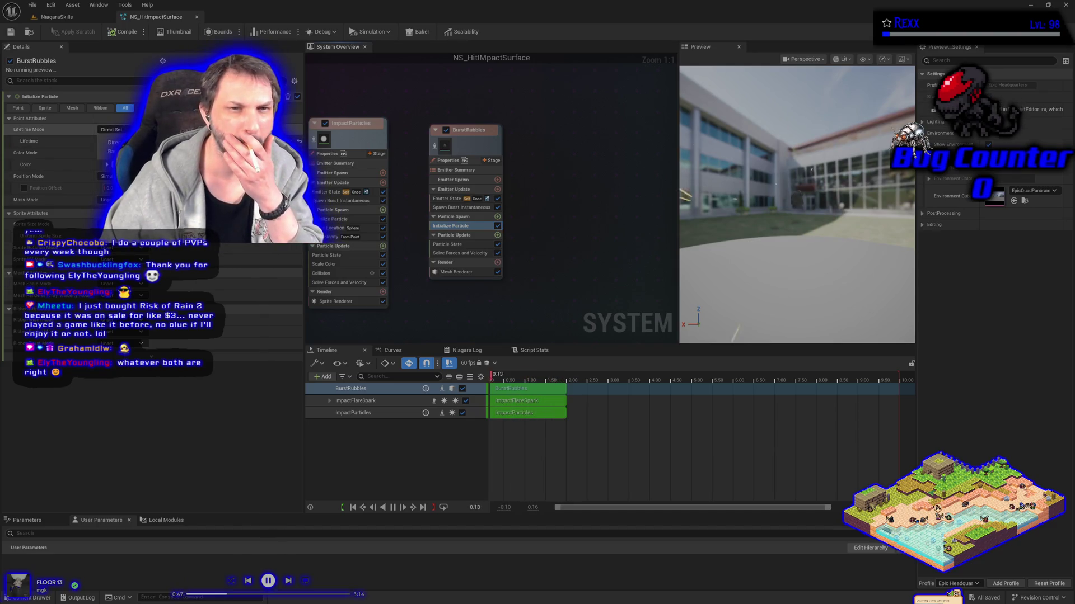
# - Make particle lifetime random in Initialize Particle with a Lifetime Max of 1.5
pyautogui.click(121, 151)
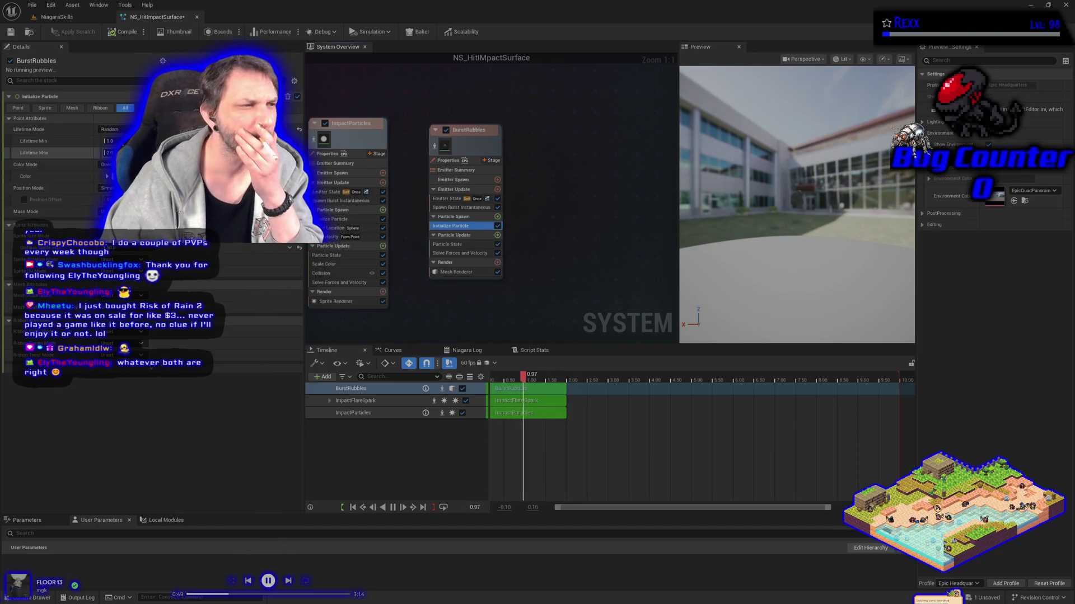
pyautogui.write('1.1')
pyautogui.press('Return')
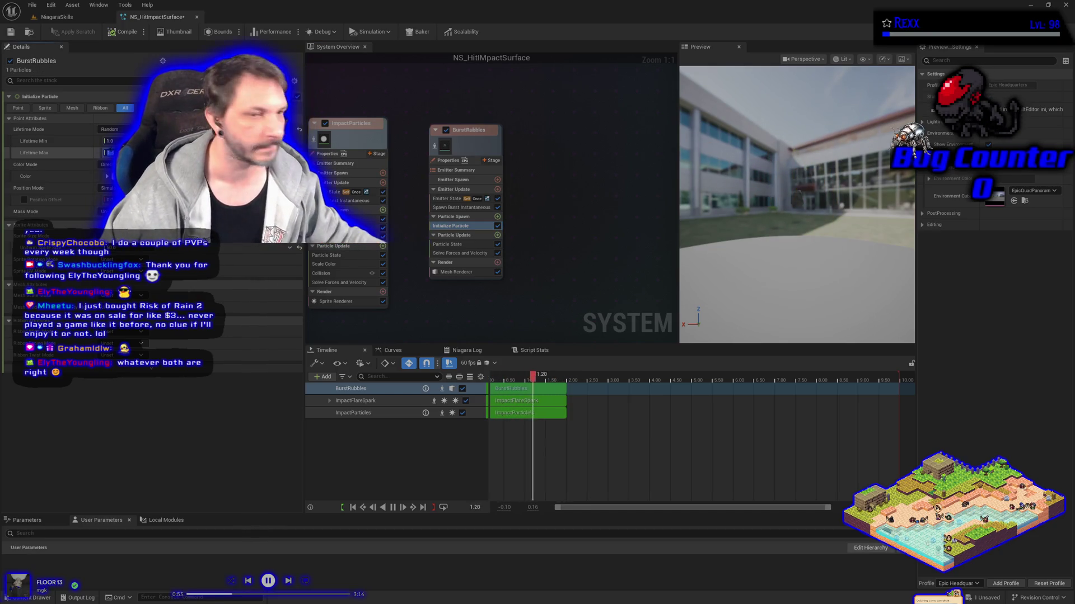
pyautogui.write('1.5')
pyautogui.press('Return')
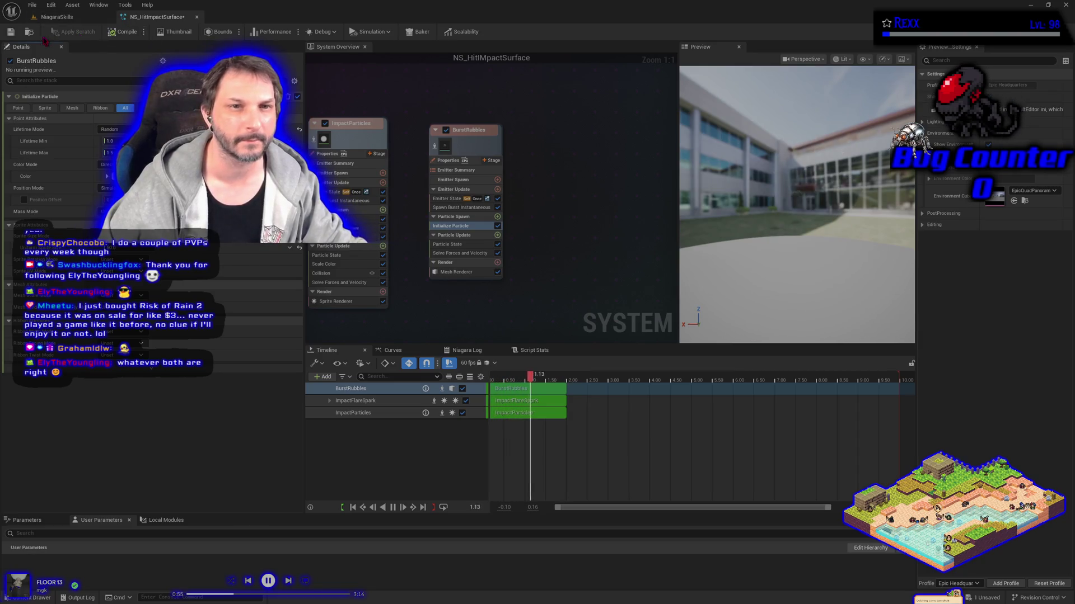
# - Save the Niagara system and load the Microscape game in Chrome
pyautogui.click(16, 30)
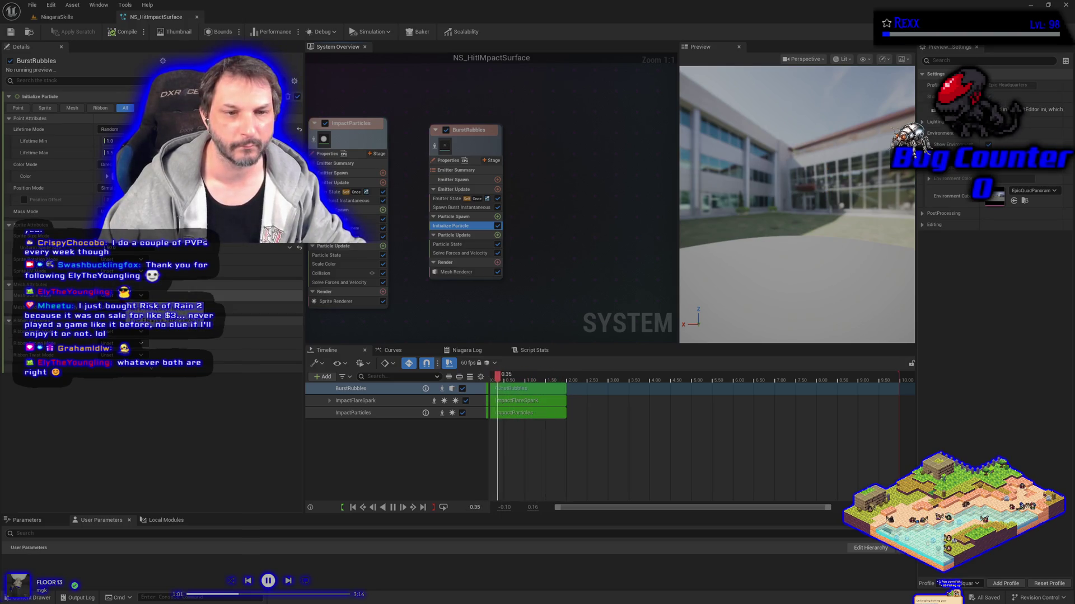
pyautogui.click(151, 344)
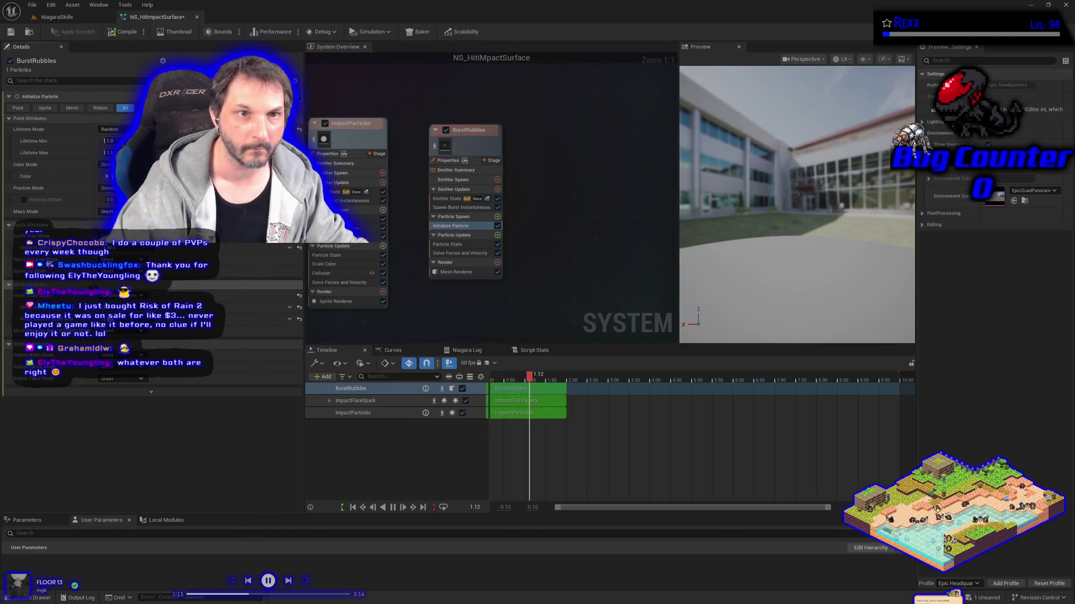
pyautogui.click(11, 32)
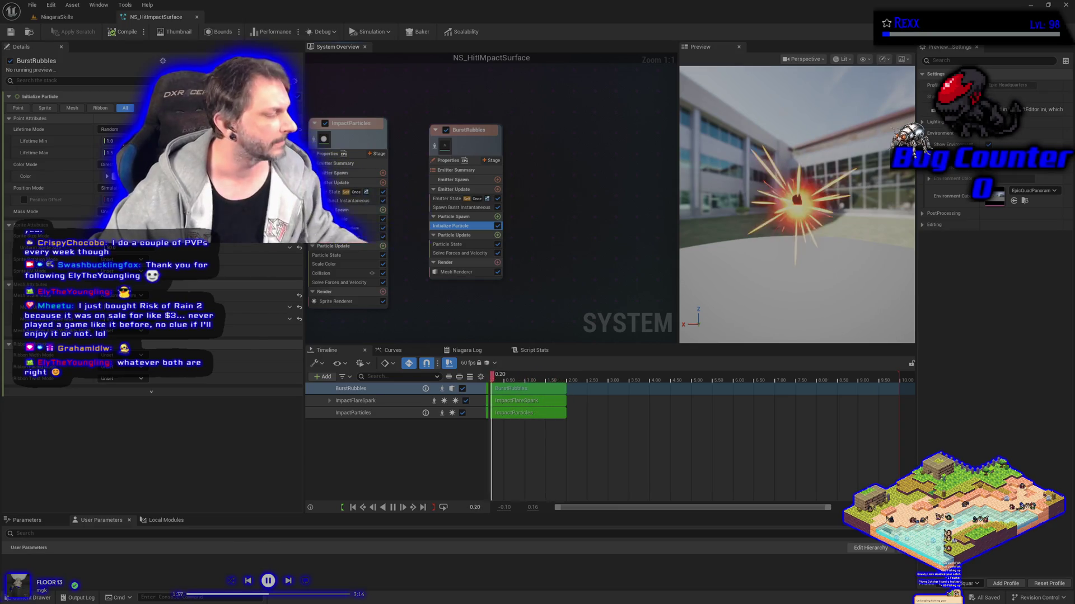
pyautogui.hotkey('alt', 'Tab')
pyautogui.click(32, 48)
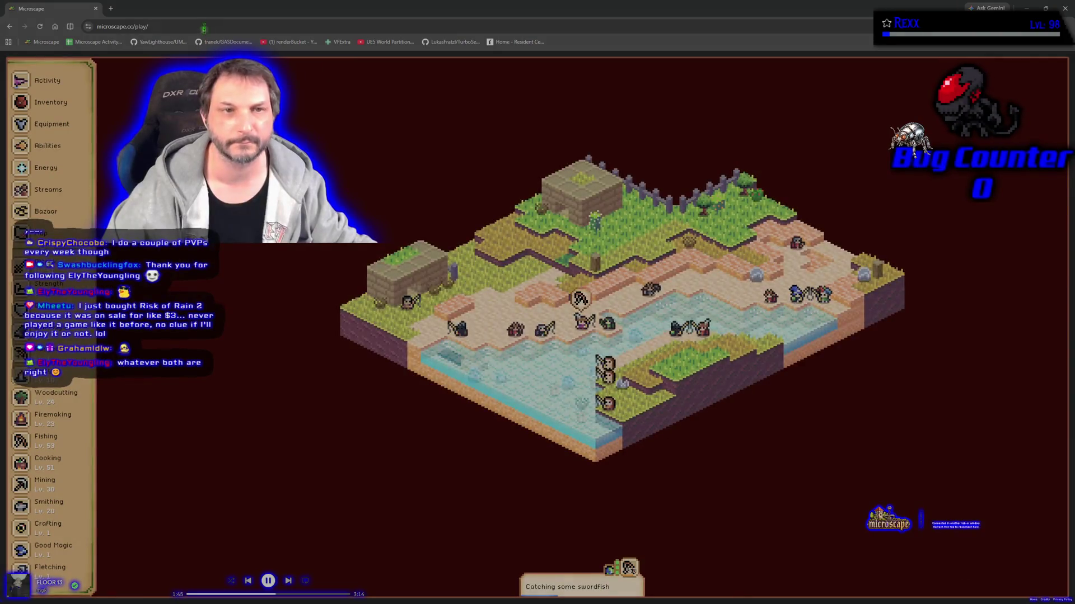
# - Switch from the Microscape game back to the NS_HitImpactSurface Niagara editor
pyautogui.hotkey('alt', 'Tab')
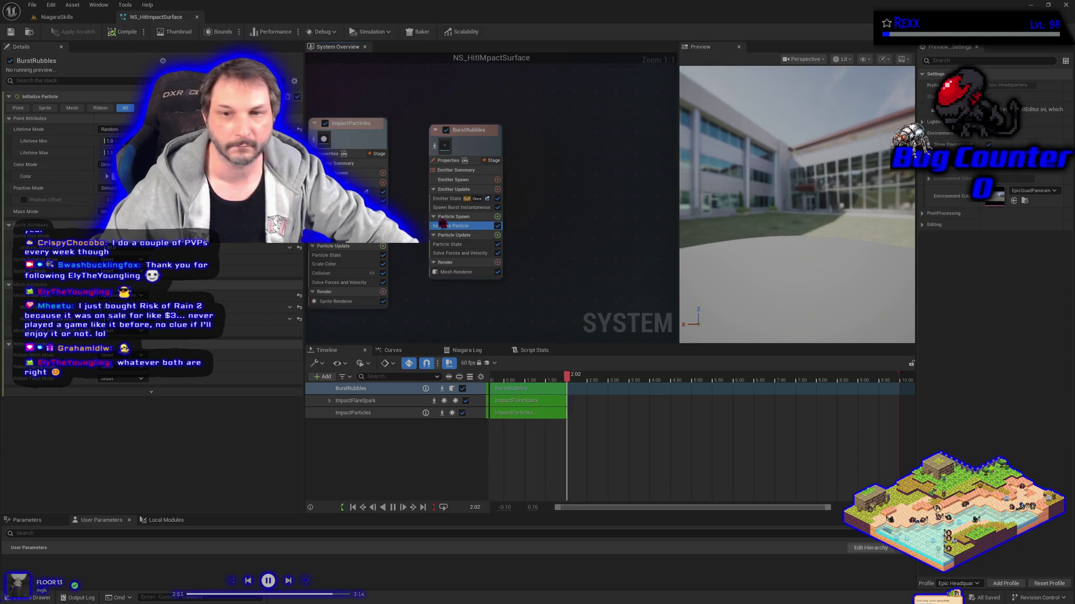
# - Add a Shape Location module to Particle Spawn with sphere radius 5 and save
pyautogui.click(498, 217)
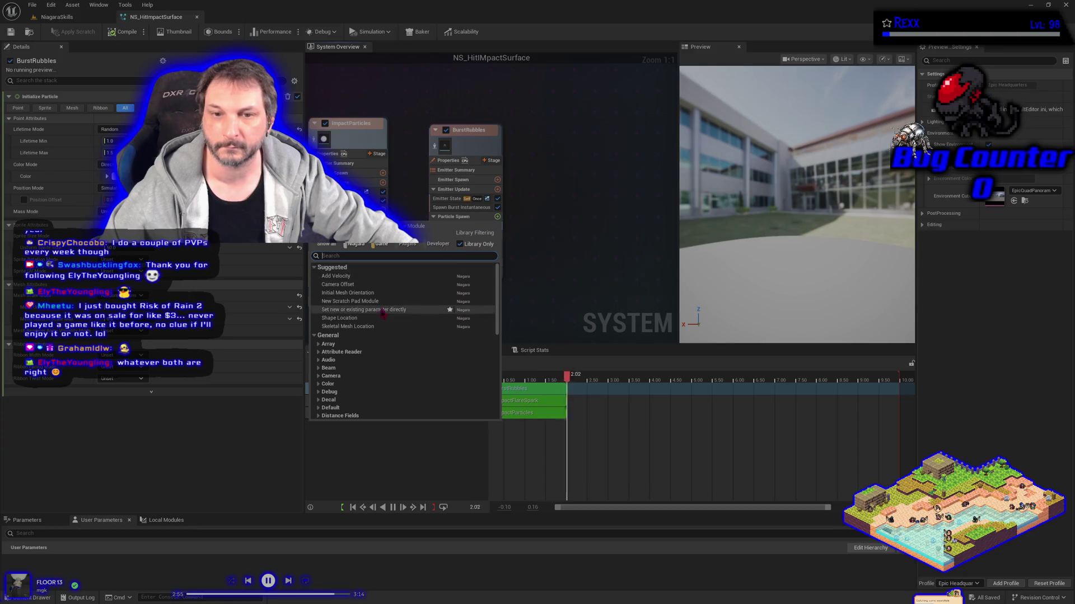
pyautogui.click(339, 318)
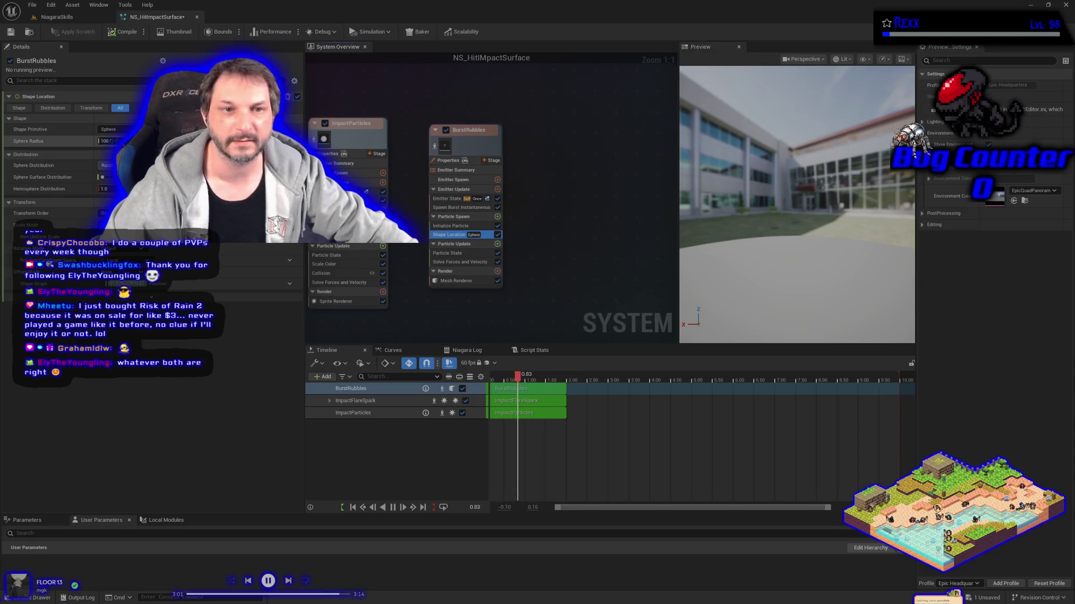
pyautogui.write('5')
pyautogui.press('Return')
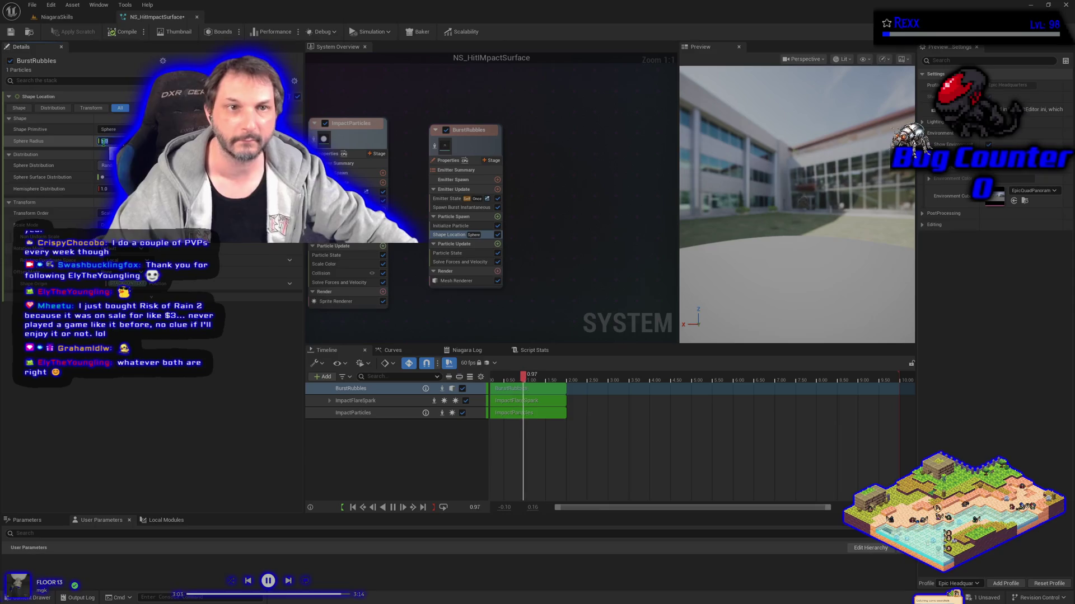
pyautogui.click(11, 32)
pyautogui.click(11, 32)
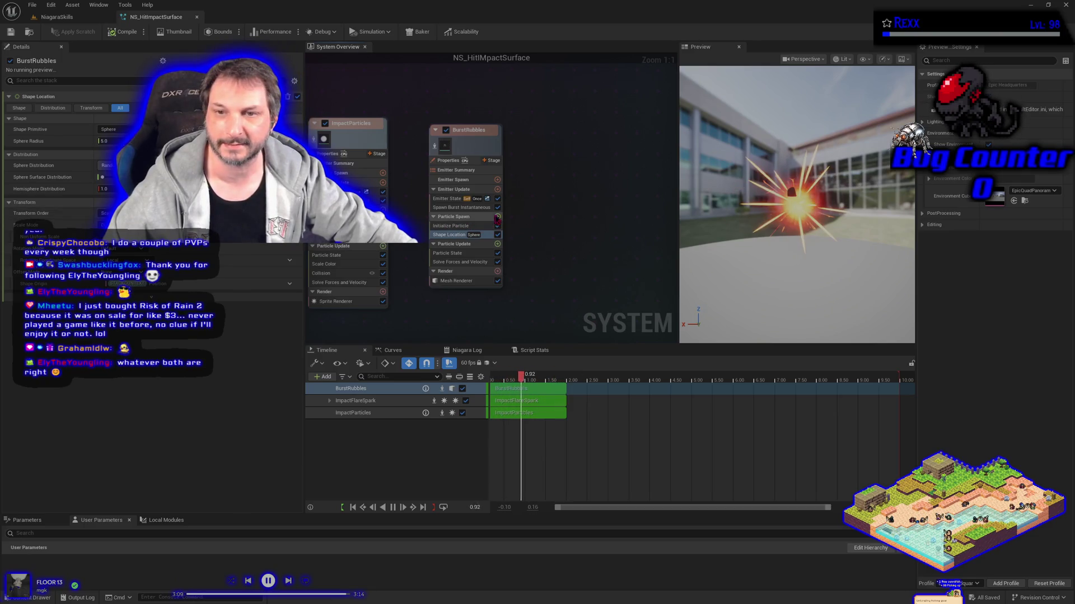
# - Add an Add Velocity module set to From Point with a Random Range speed, then save
pyautogui.click(497, 216)
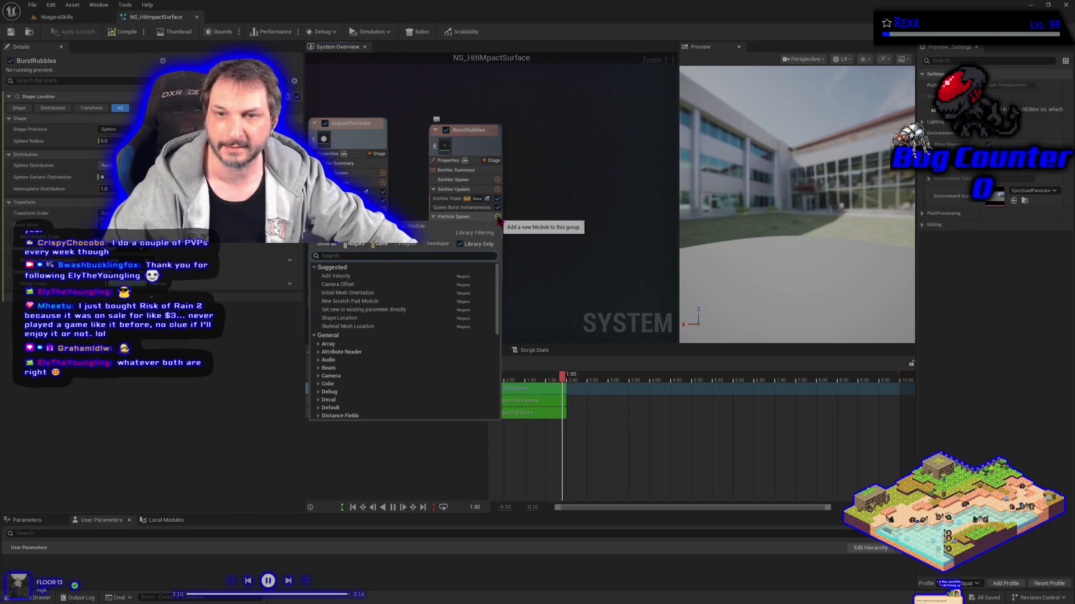
pyautogui.click(348, 277)
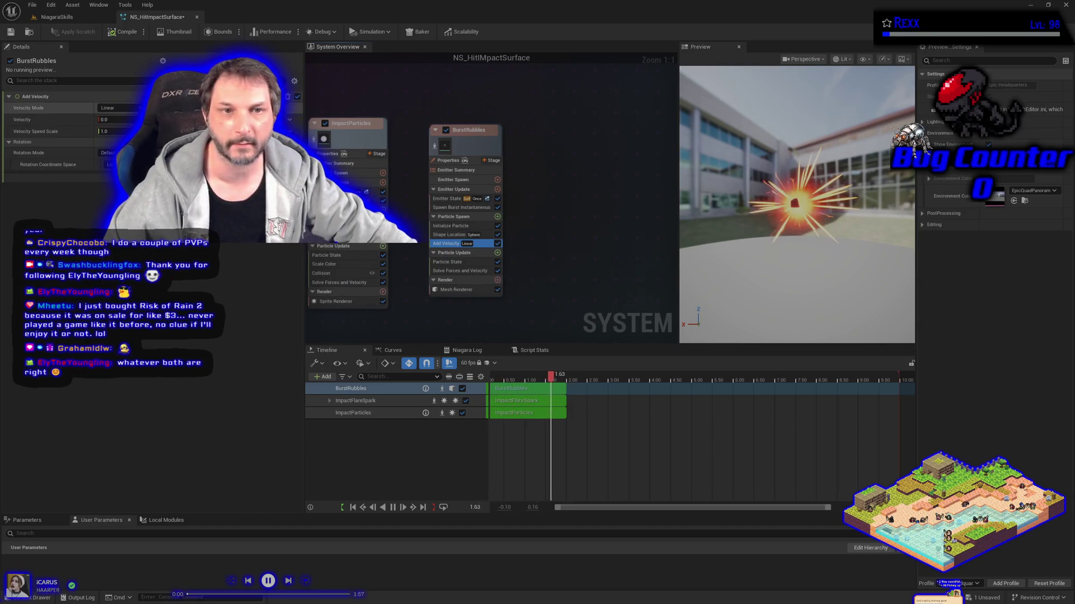
pyautogui.click(130, 107)
pyautogui.click(114, 123)
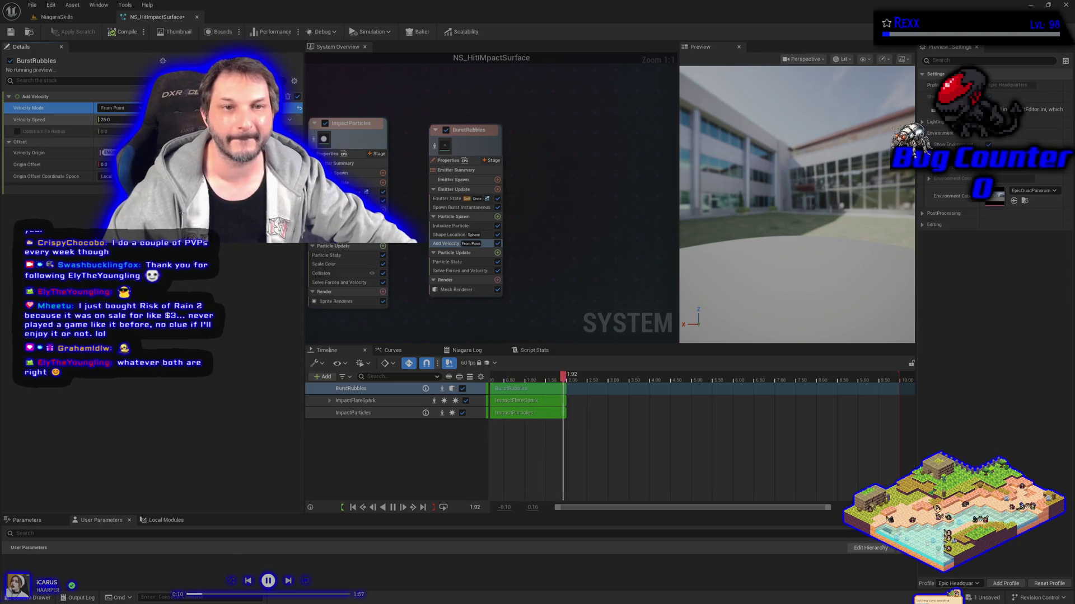
pyautogui.click(289, 119)
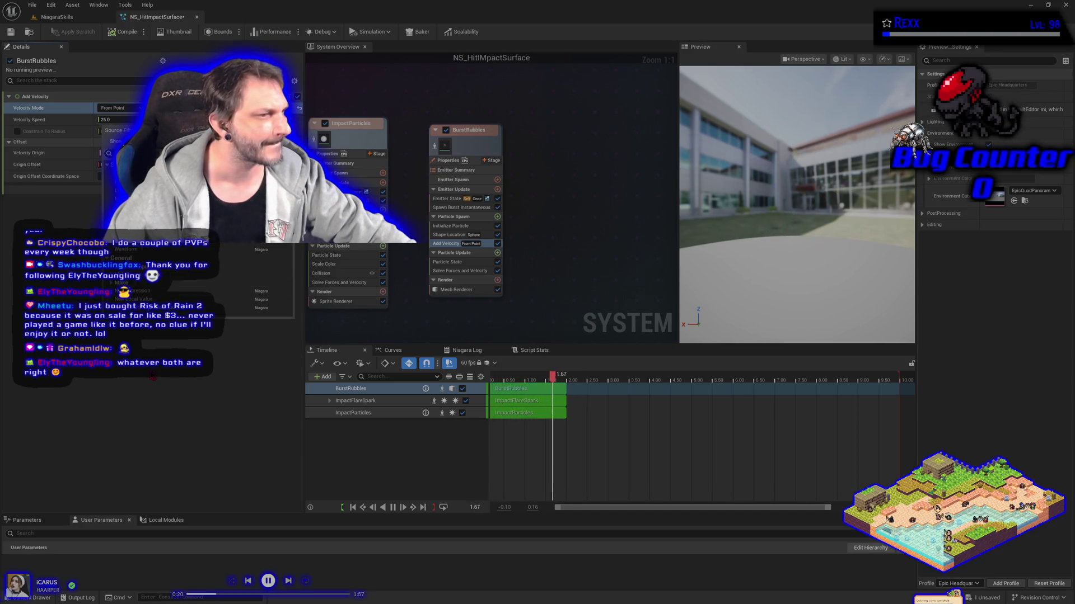
pyautogui.press('Escape')
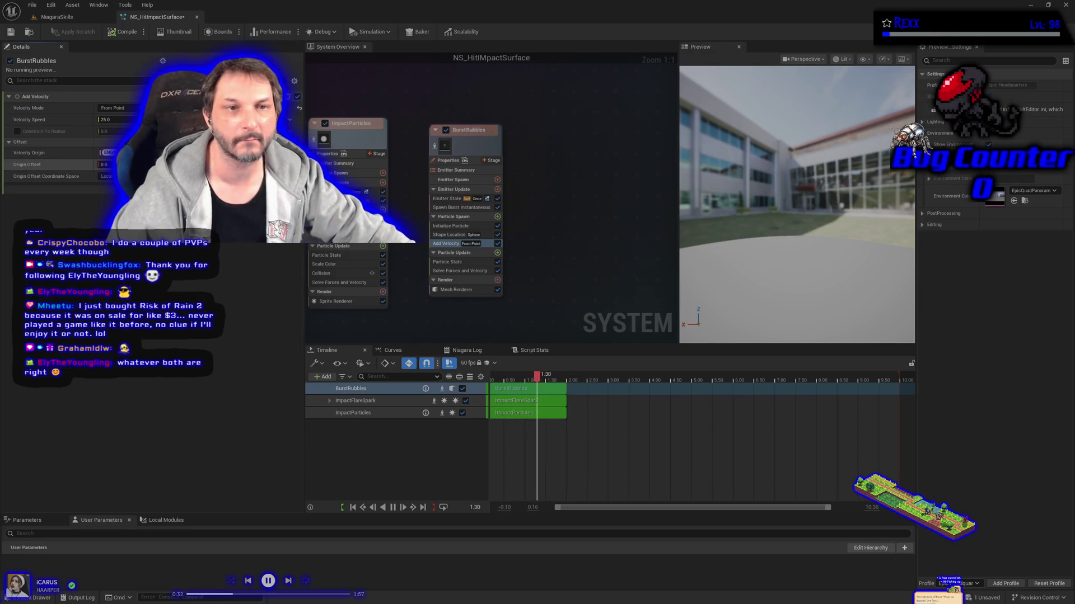
pyautogui.click(289, 119)
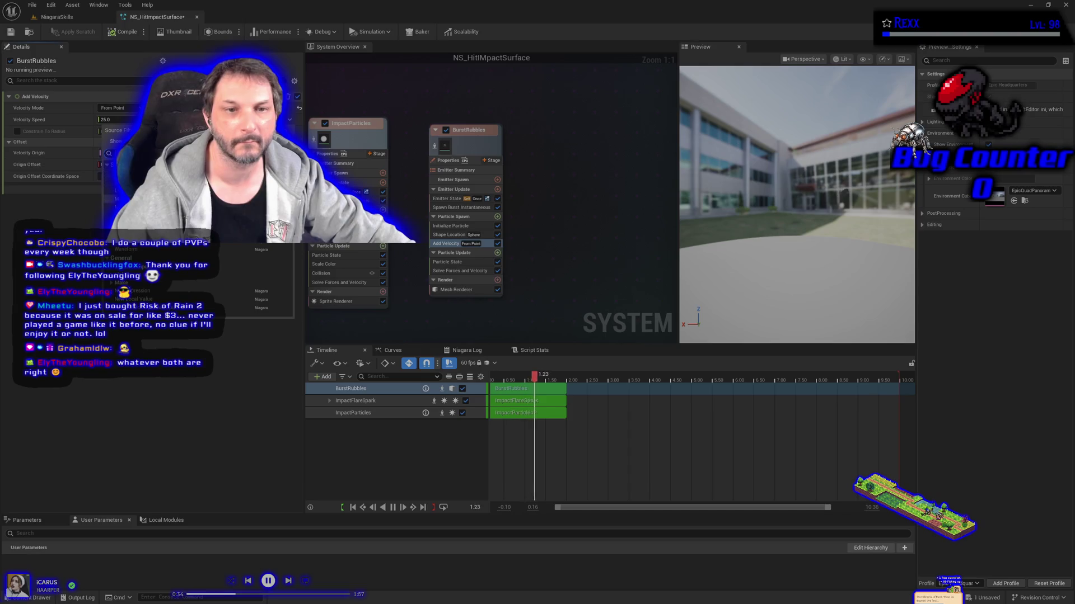
pyautogui.click(168, 291)
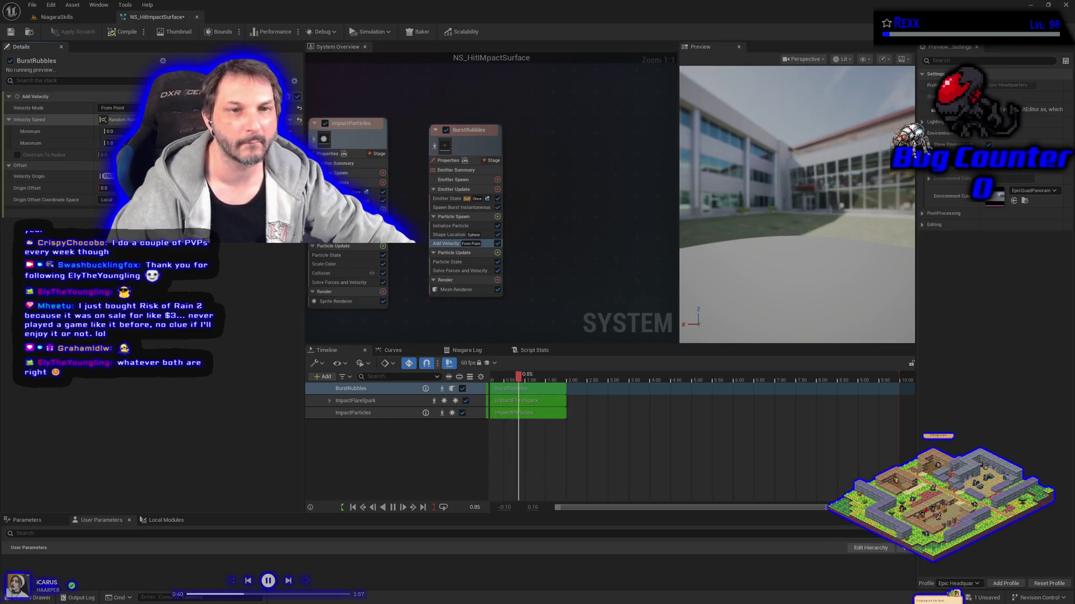
pyautogui.write('35')
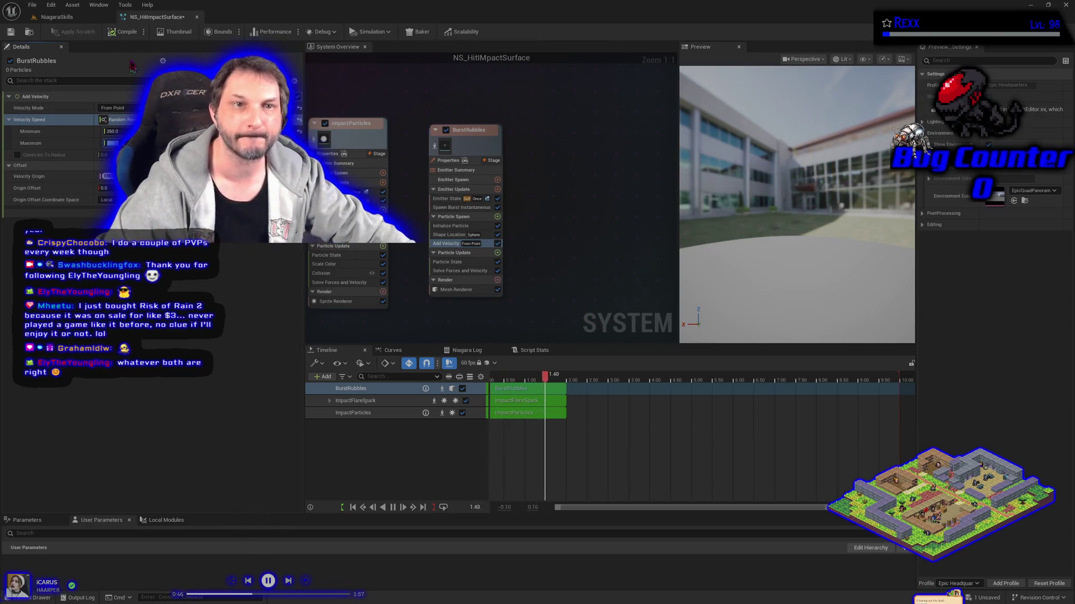
pyautogui.click(32, 5)
pyautogui.click(51, 55)
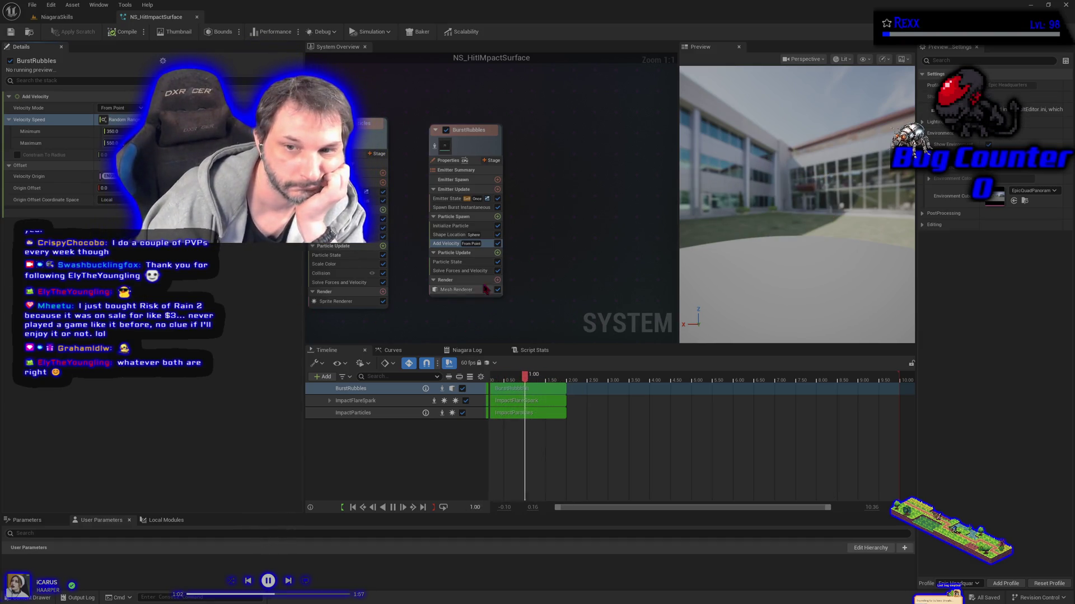
# - Add a Spawn Rate module to Emitter Update, save, and switch to the NiagaraSkills level
pyautogui.click(497, 217)
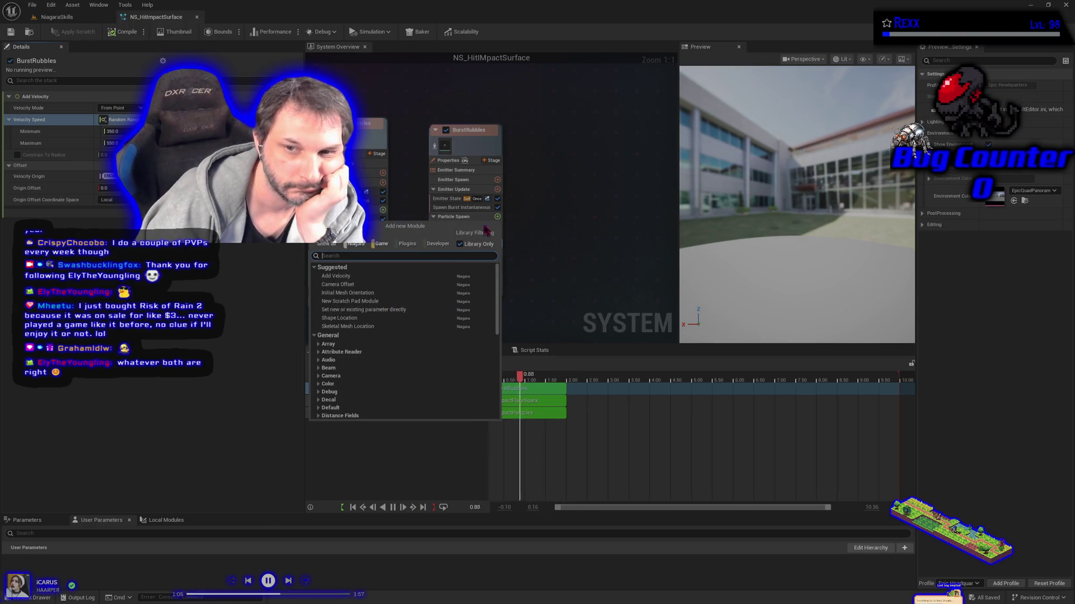
pyautogui.click(518, 231)
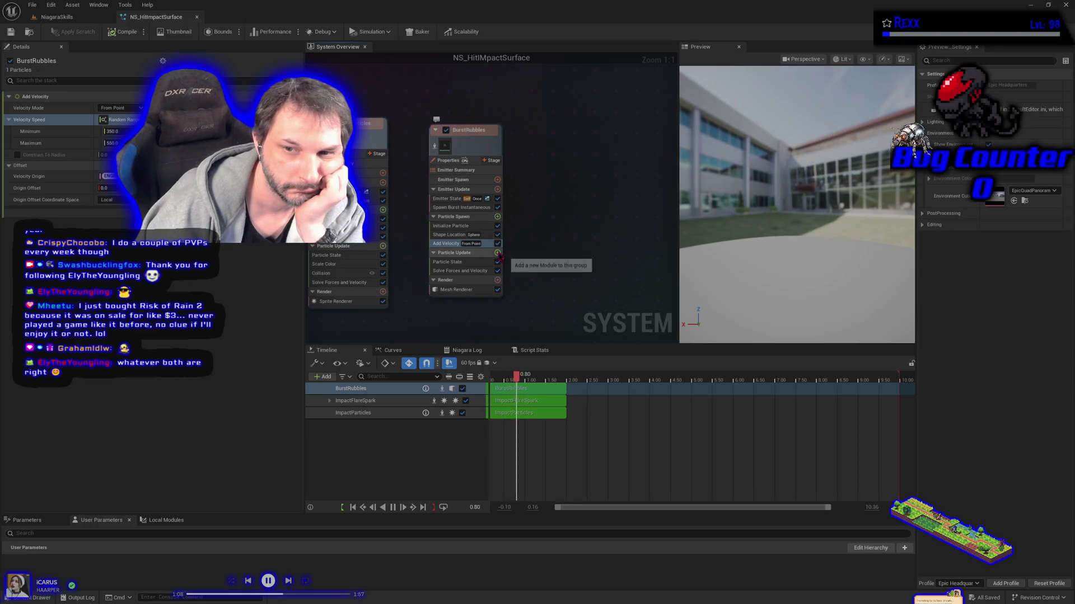
pyautogui.click(497, 253)
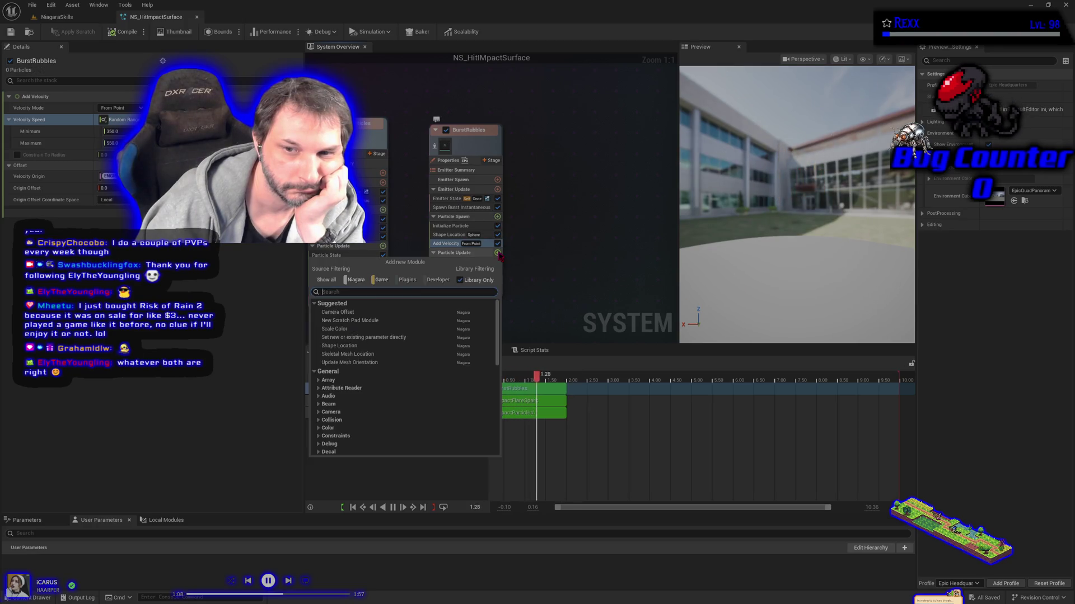
pyautogui.click(547, 264)
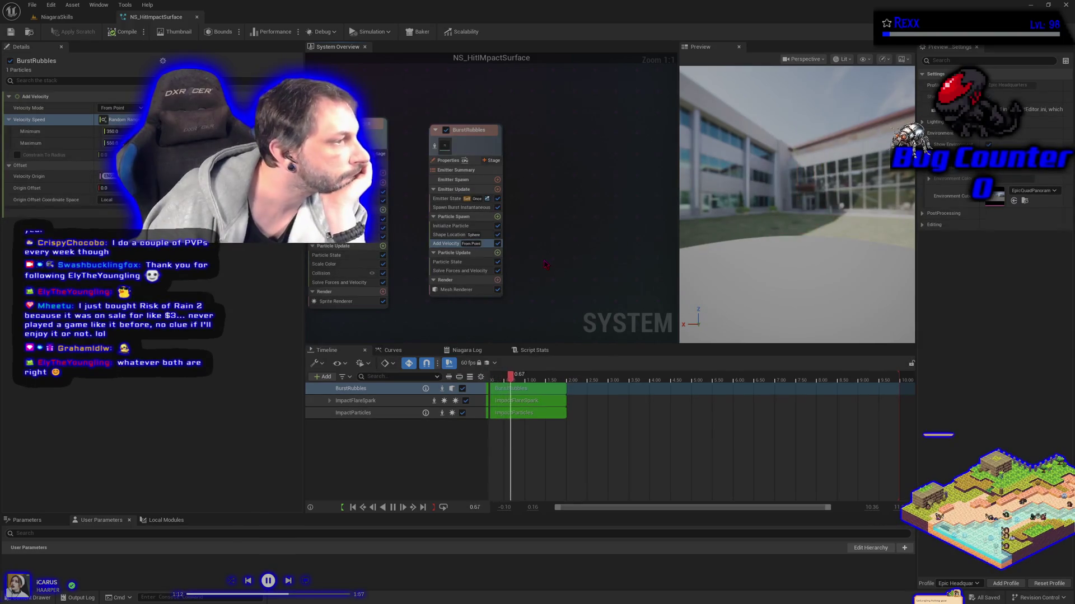
pyautogui.click(497, 189)
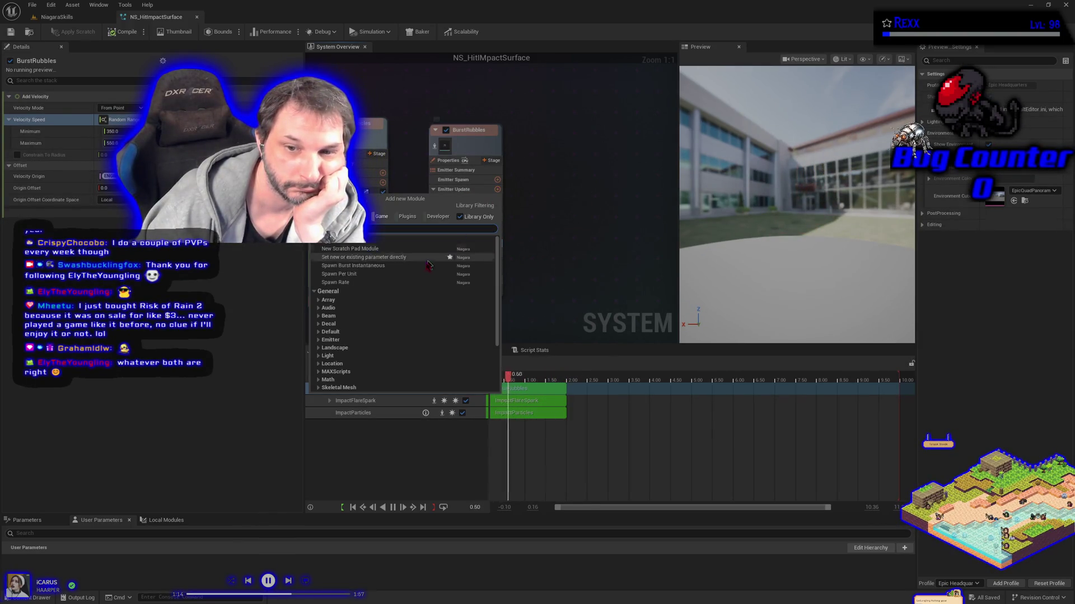
pyautogui.click(342, 282)
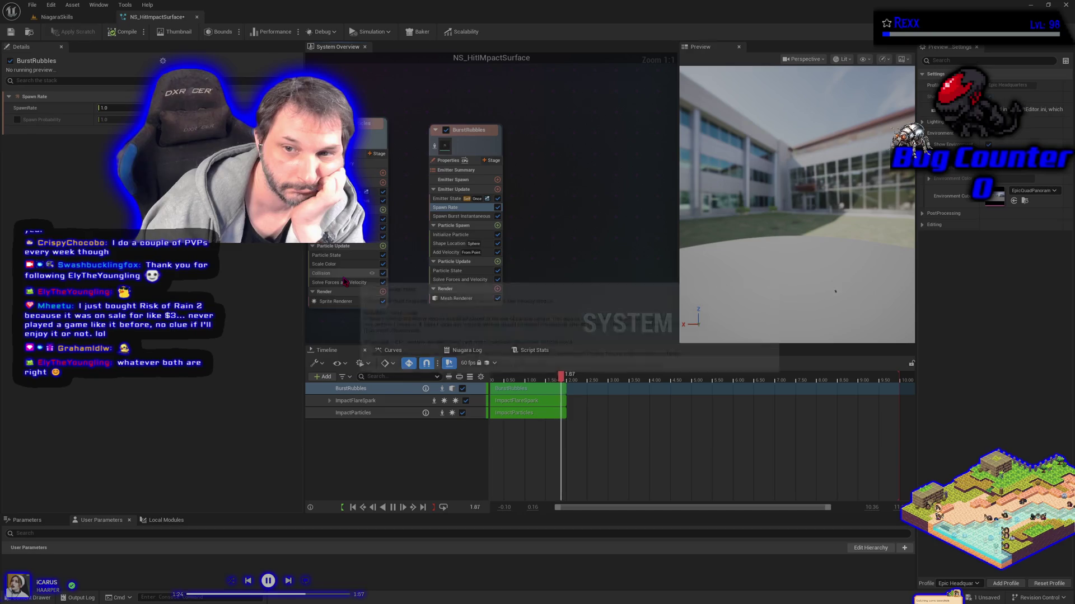
pyautogui.click(13, 33)
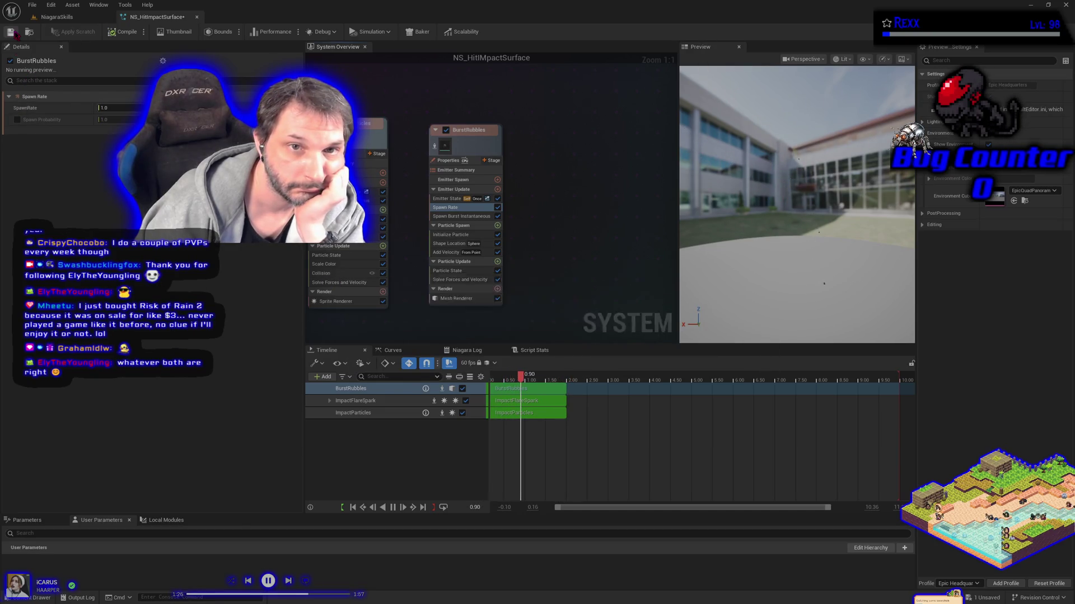
pyautogui.click(84, 18)
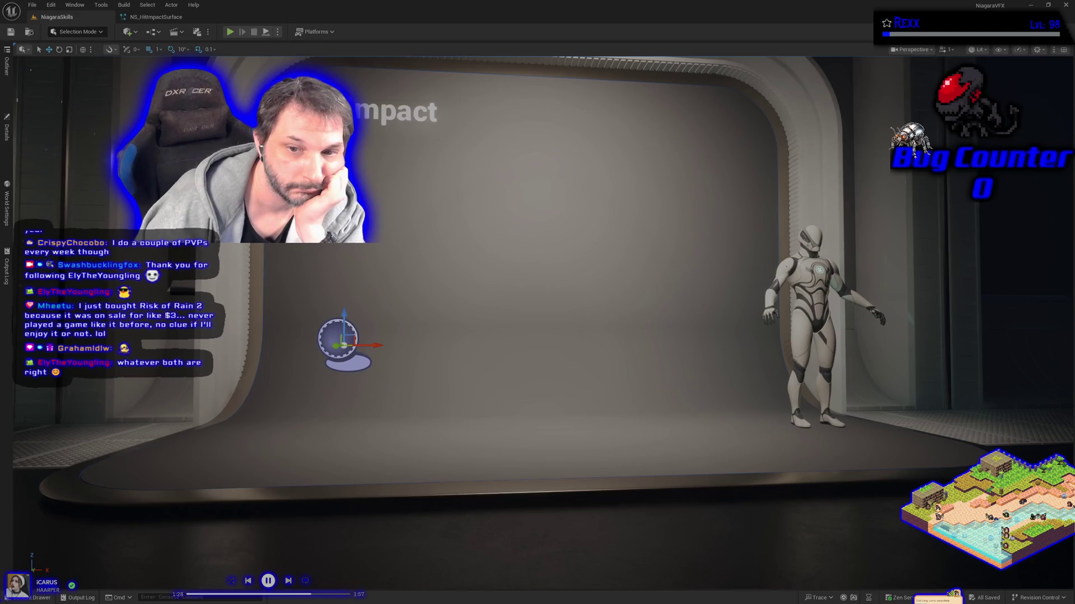
# - Play-test the hit impact effect in the level, then go back to NS_HitImpactSurface
pyautogui.click(231, 32)
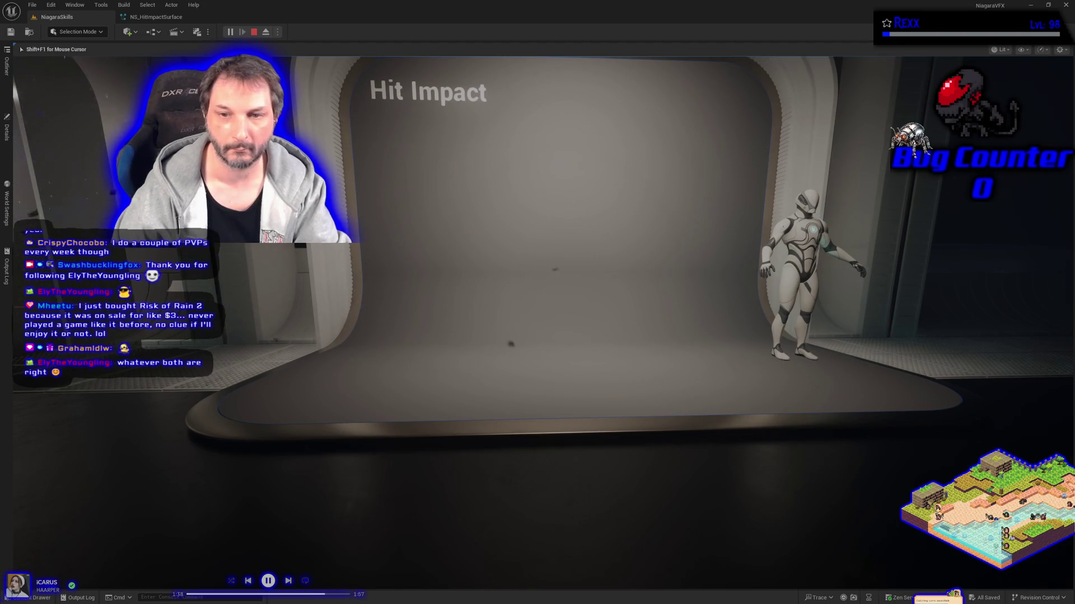
pyautogui.press('Escape')
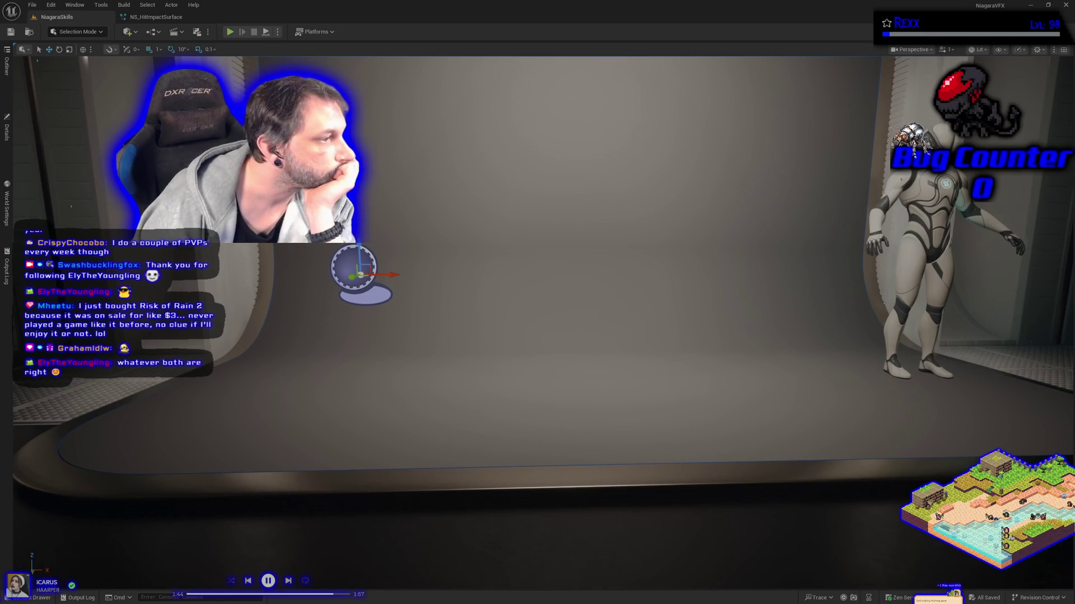
pyautogui.click(154, 17)
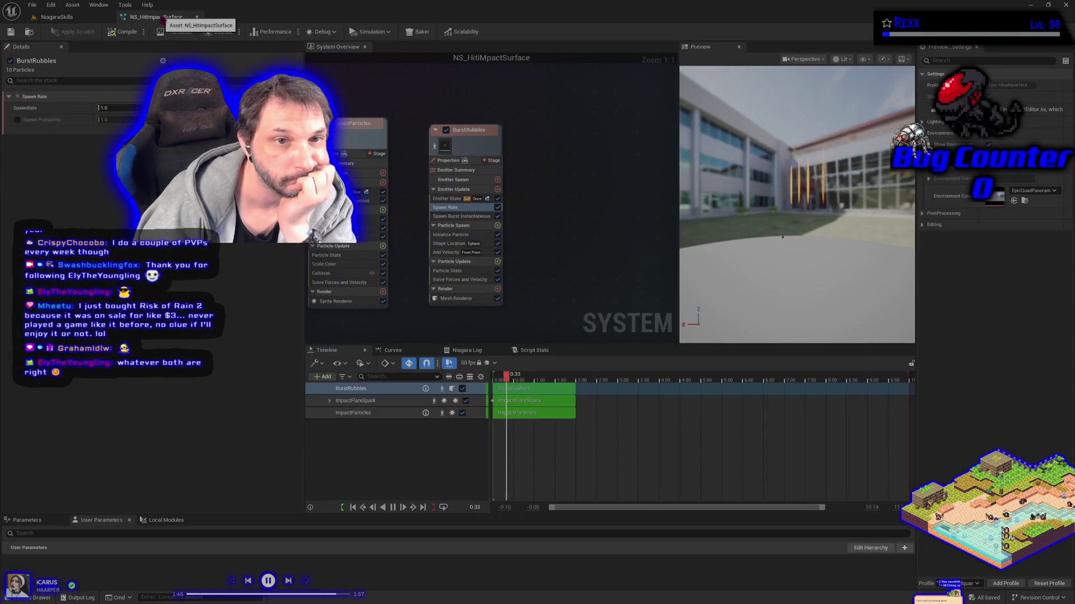
# - Add an Initial Mesh Orientation module to BurstRubbles' Particle Spawn and compile the system
pyautogui.click(497, 225)
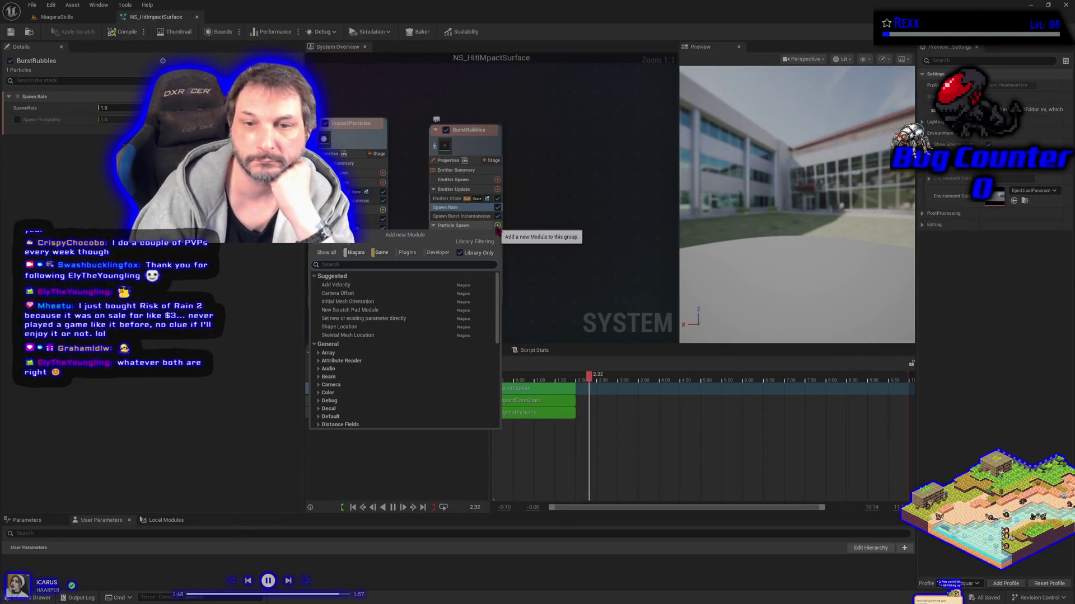
pyautogui.click(353, 302)
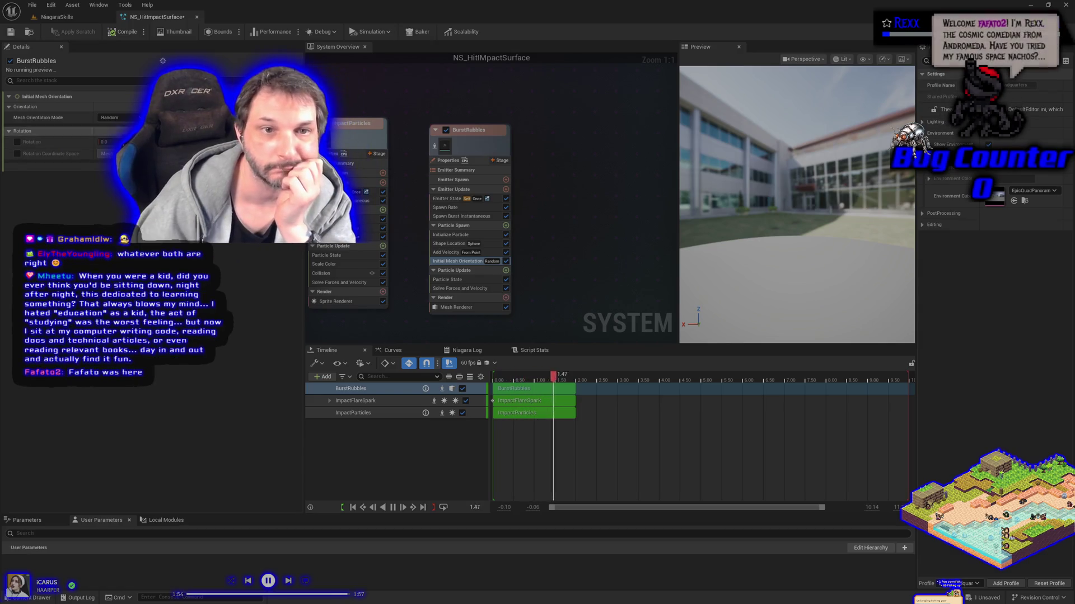
pyautogui.click(119, 32)
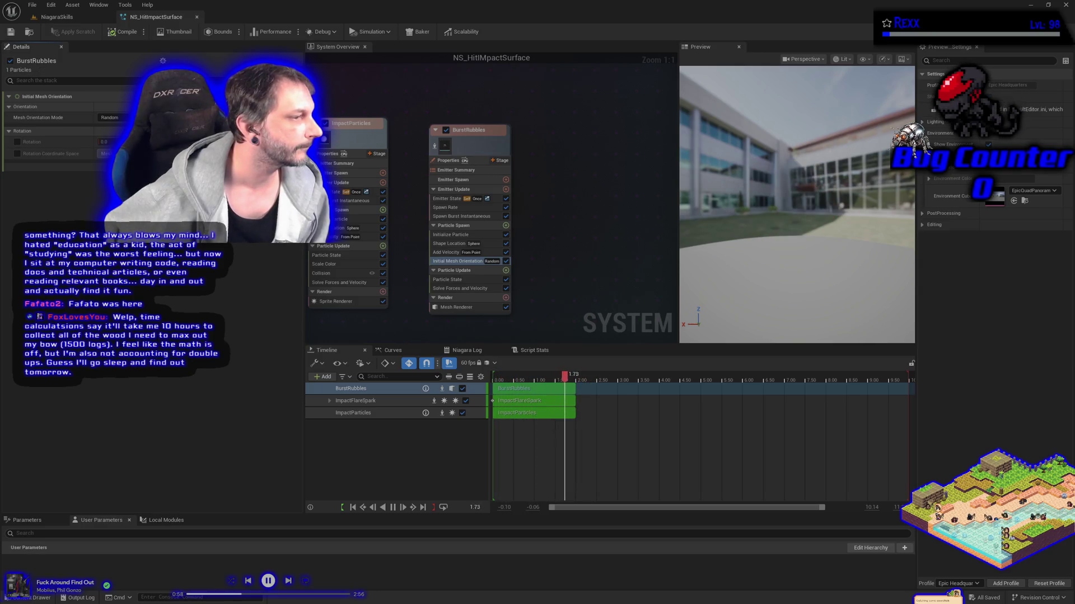
# - Switch to the NiagaraSkills level and select BP_DefaultVFXSpawner to view its details
pyautogui.click(61, 17)
pyautogui.click(7, 130)
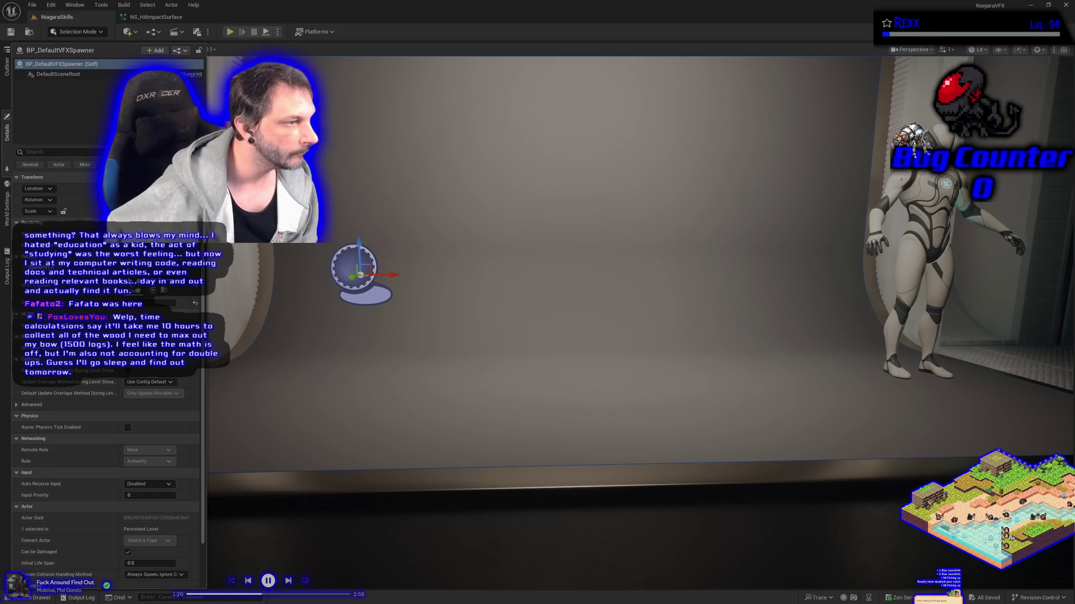
# - Switch from the level back to the NS_HitImpactSurface Niagara system tab
pyautogui.click(155, 17)
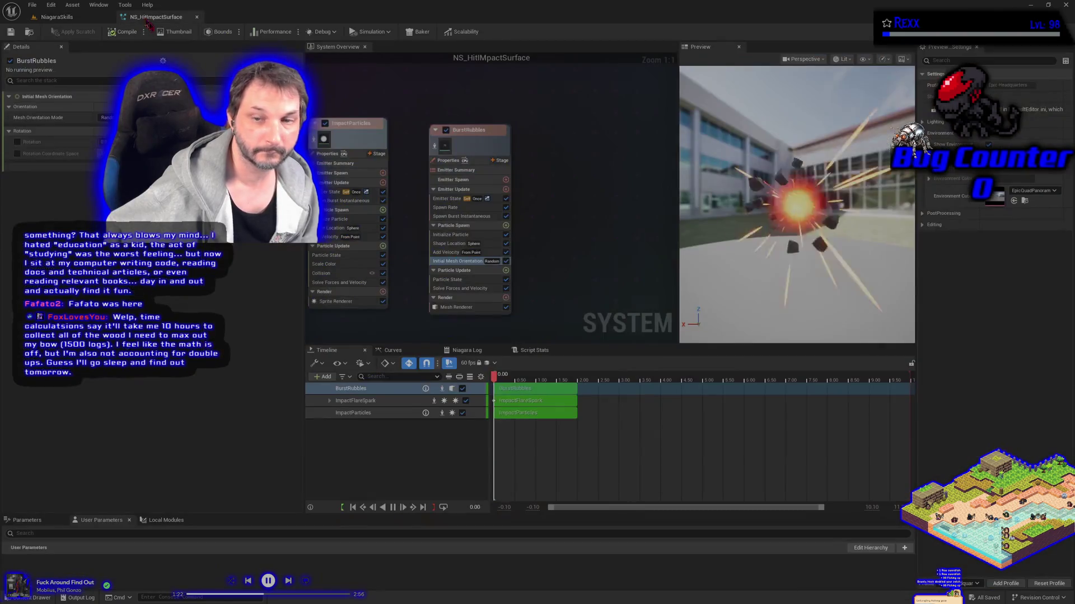
# - Add Gravity Force and Collision modules to BurstRubbles' Particle Update stage
pyautogui.click(505, 271)
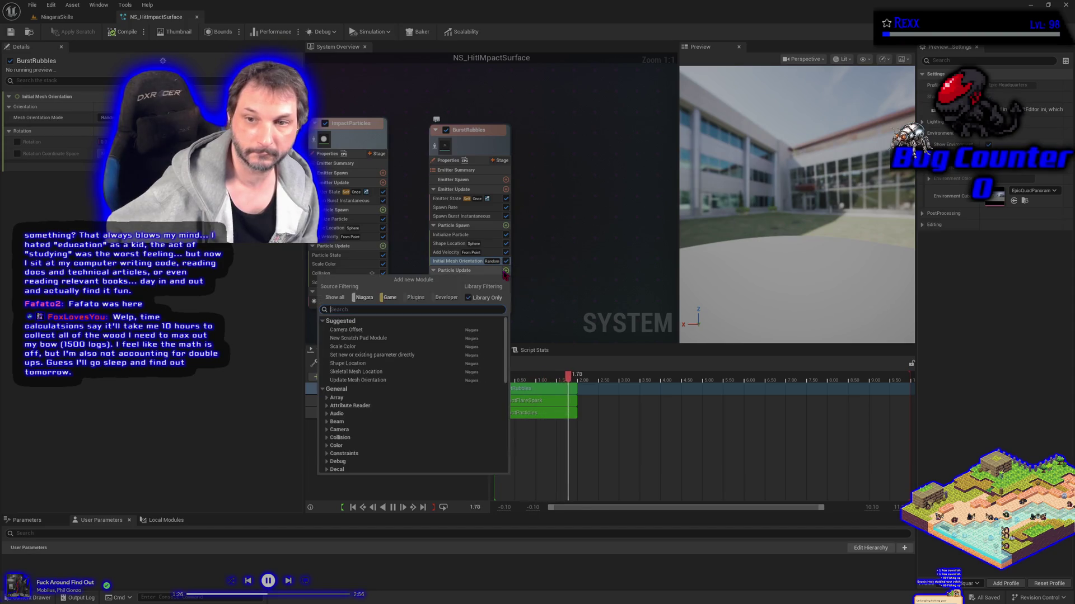
pyautogui.write('gravity')
pyautogui.press('Return')
pyautogui.click(506, 271)
pyautogui.write('coll')
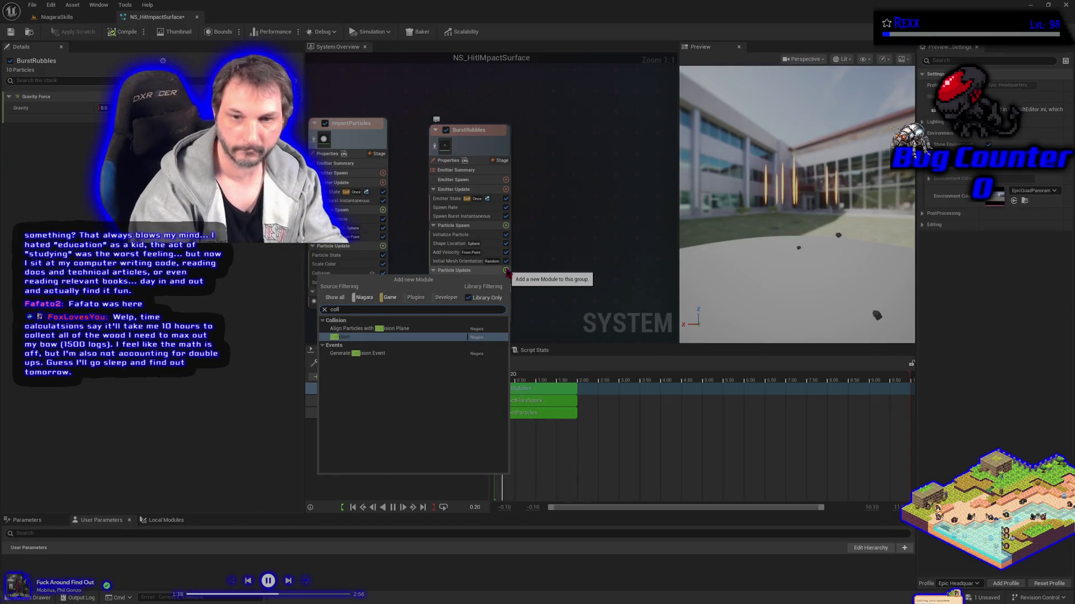
pyautogui.press('Return')
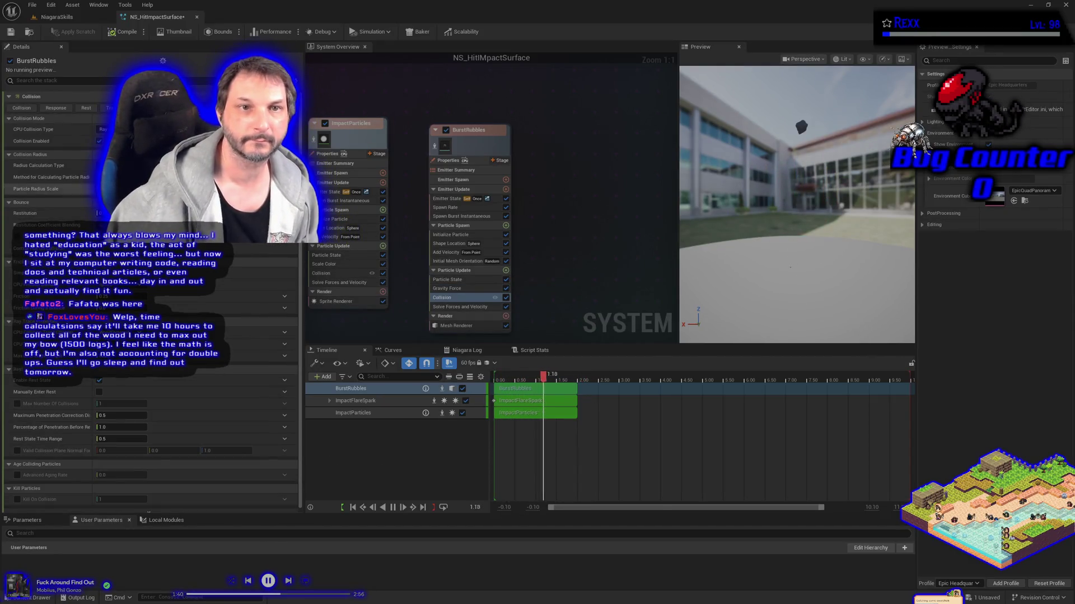
# - Compile the system and view the spawner in the NiagaraSkills level
pyautogui.click(12, 33)
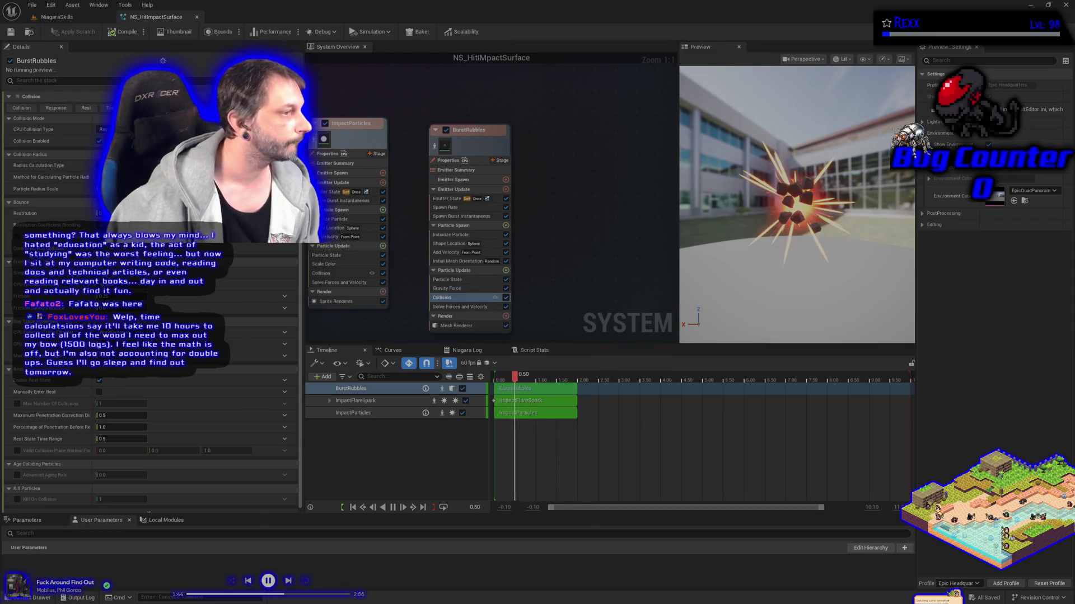
pyautogui.click(71, 18)
pyautogui.click(7, 132)
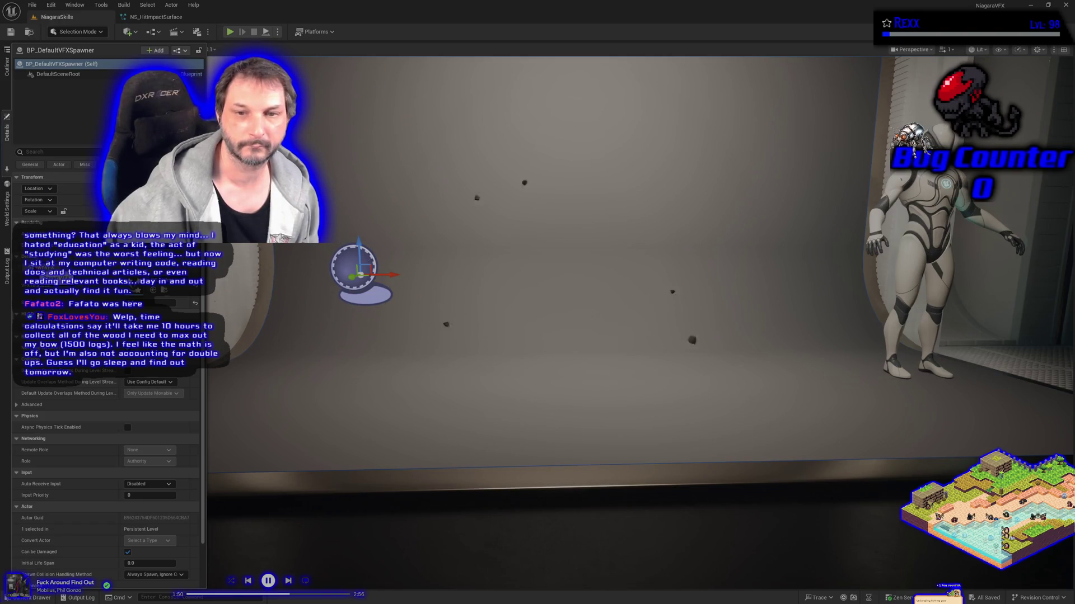
# - Hide the details drawer and editor gizmos to watch the rubble impact, then return to NS_HitImpactSurface
pyautogui.click(332, 279)
pyautogui.press('Delete')
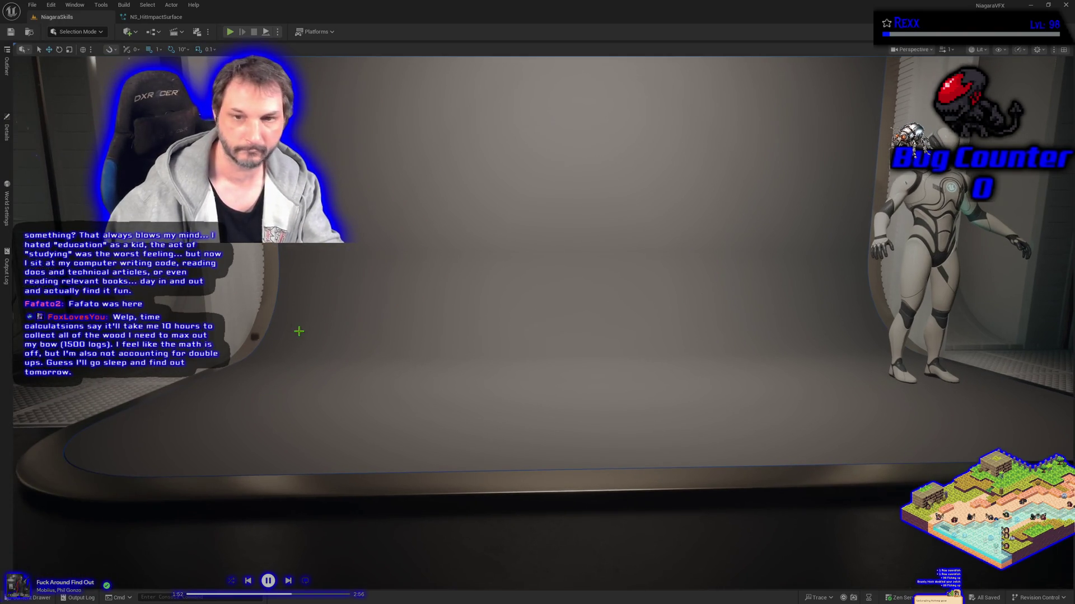
pyautogui.click(6, 131)
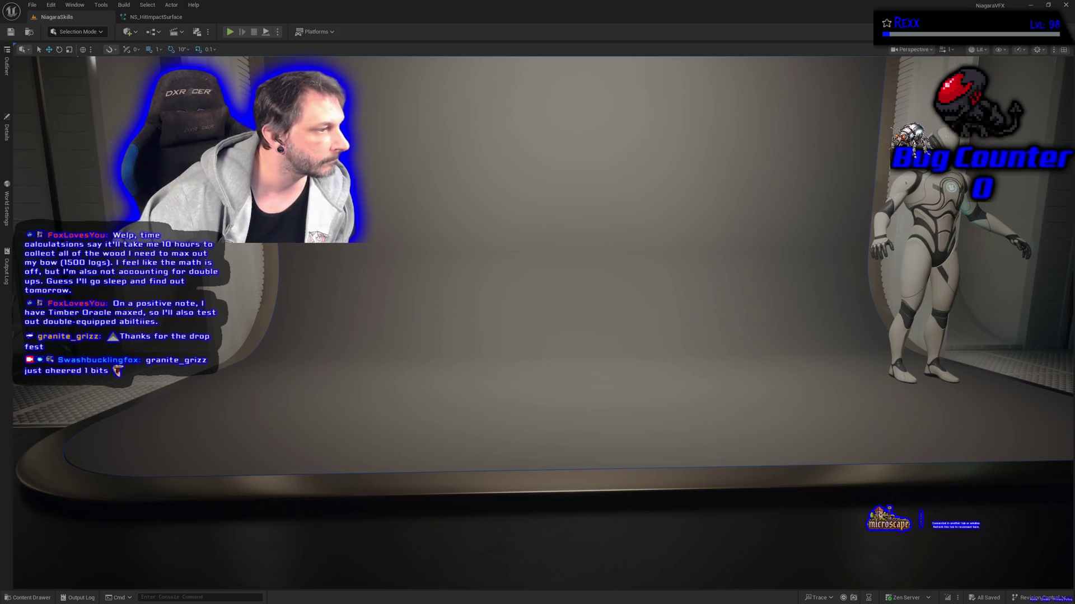
pyautogui.click(155, 17)
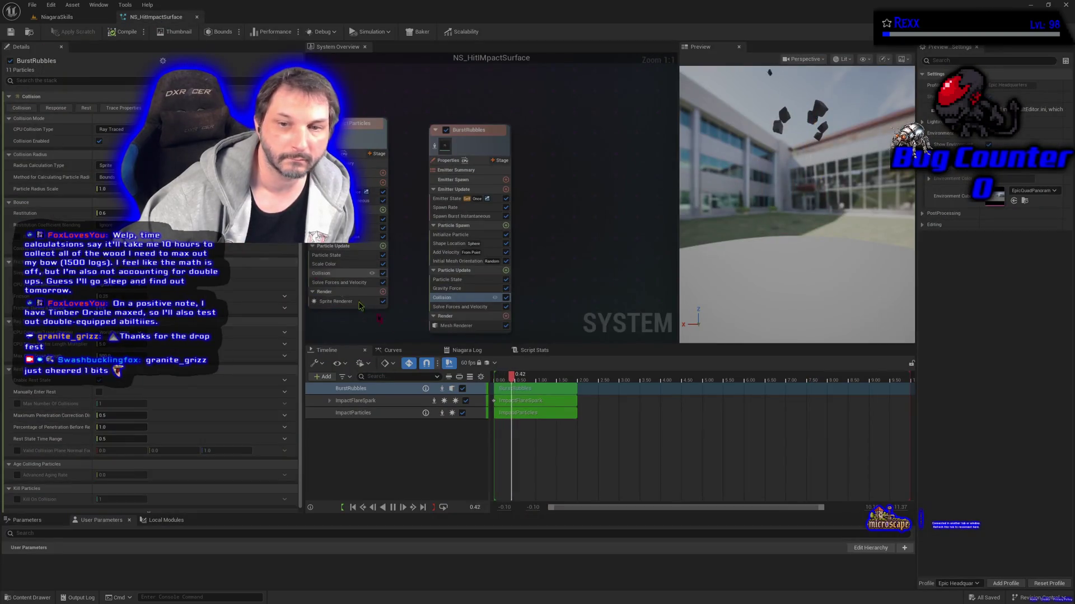
# - Set the Collision module's Restitution to 0.4, then compile and save the system
pyautogui.click(456, 299)
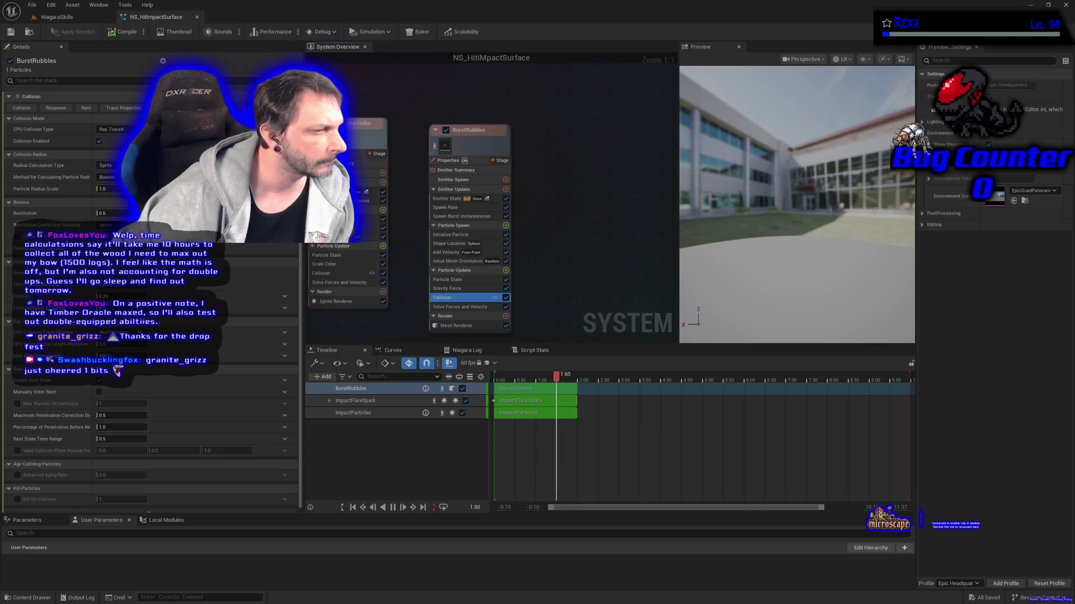
pyautogui.click(115, 213)
pyautogui.write('0.4')
pyautogui.press('Return')
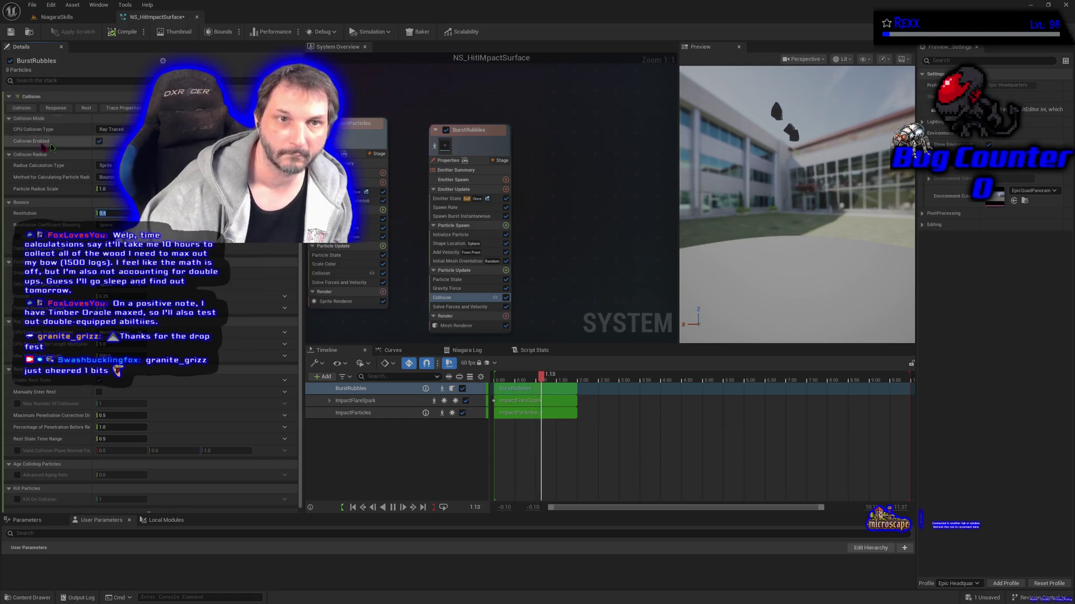
pyautogui.click(124, 31)
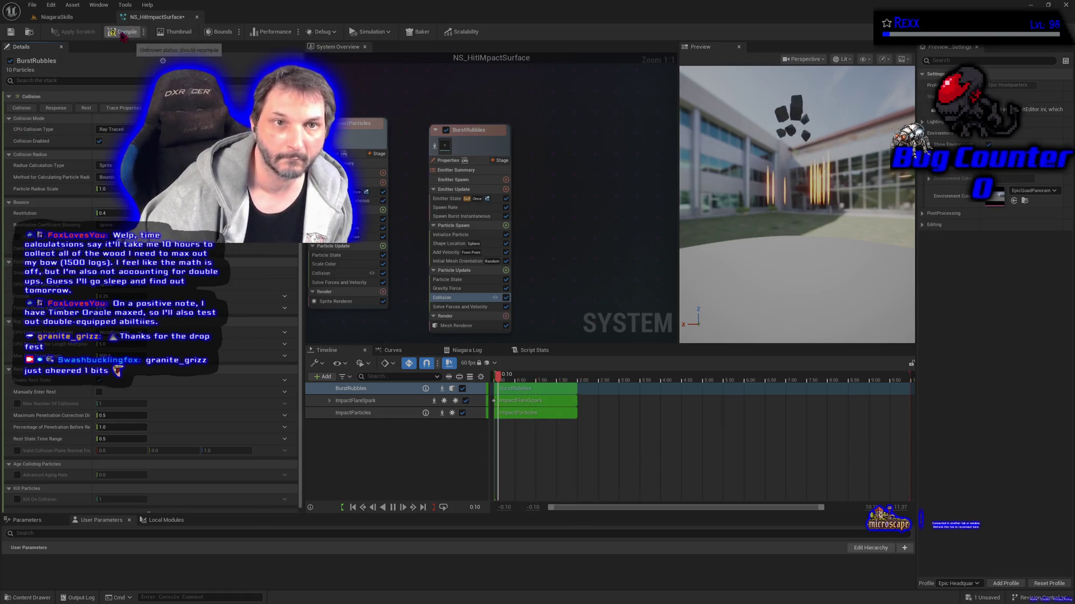
pyautogui.click(10, 32)
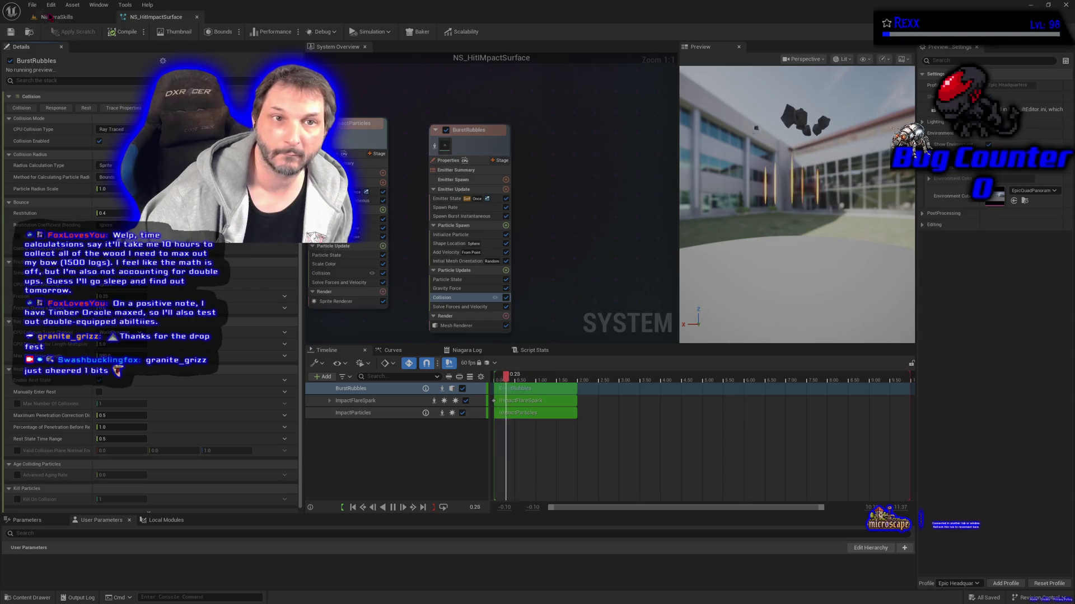
# - Check the lower-bounce rubble in the NiagaraSkills level, then return to NS_HitImpactSurface
pyautogui.click(55, 17)
pyautogui.click(10, 134)
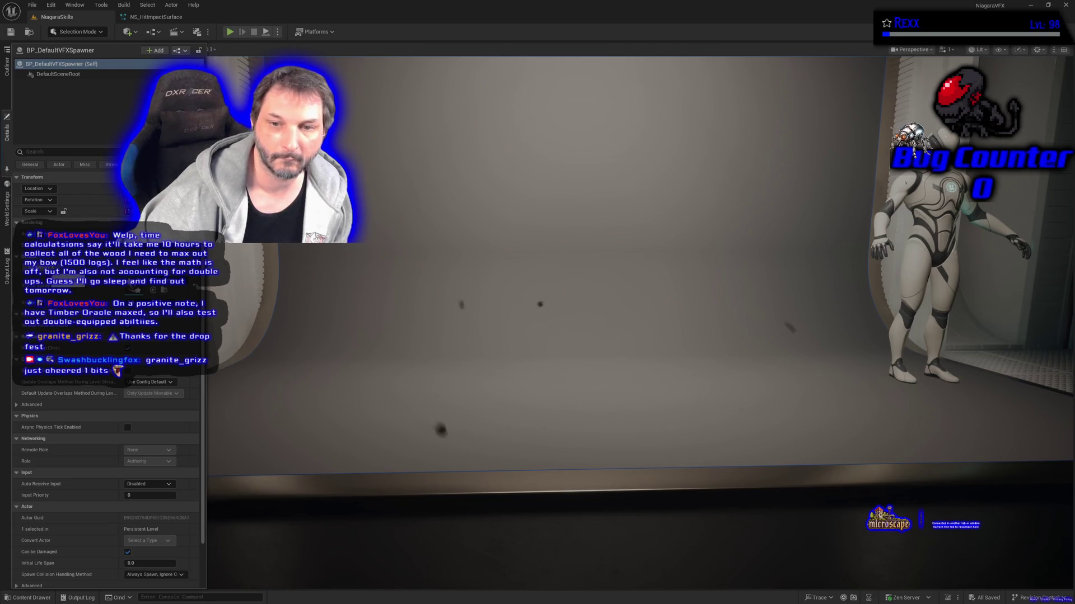
pyautogui.click(154, 17)
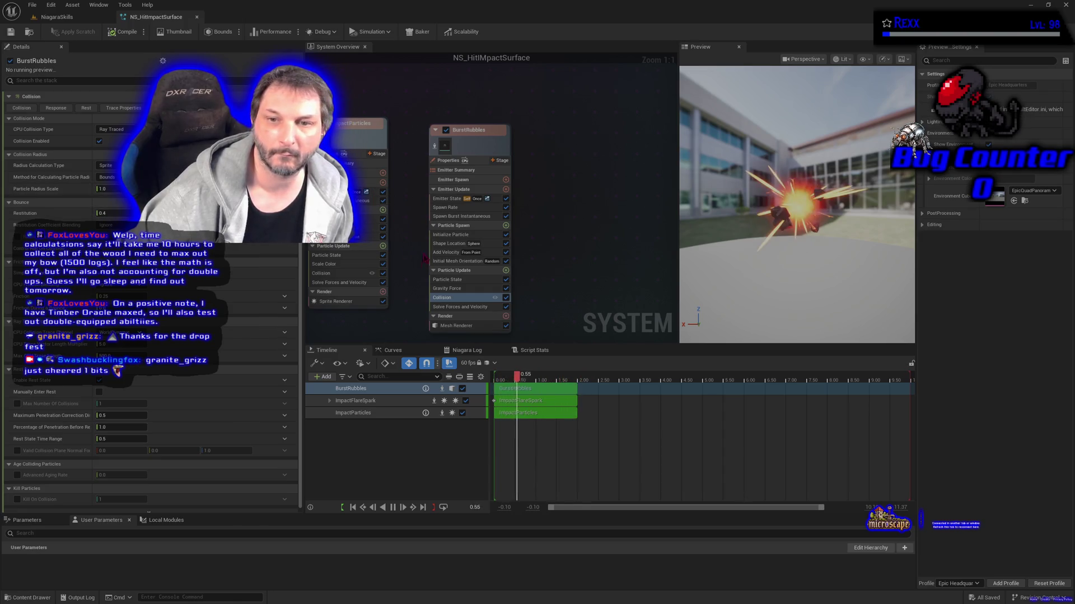
# - Set Add Velocity speed to about 450 minimum and 750 maximum, then compile
pyautogui.click(446, 252)
pyautogui.moveTo(109, 131); pyautogui.dragTo(112, 131)
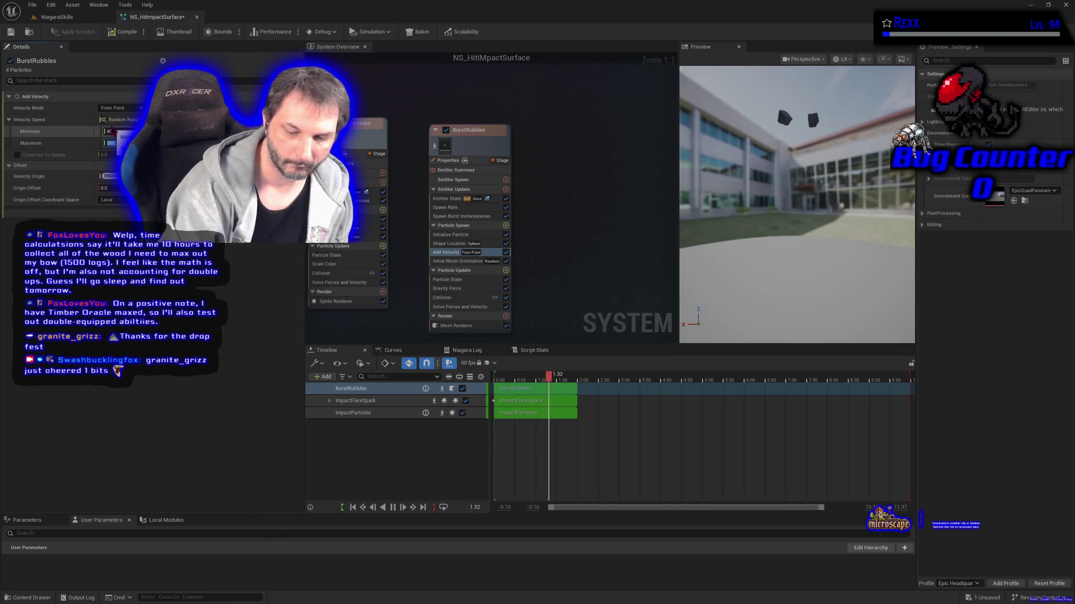
pyautogui.write('750')
pyautogui.press('Return')
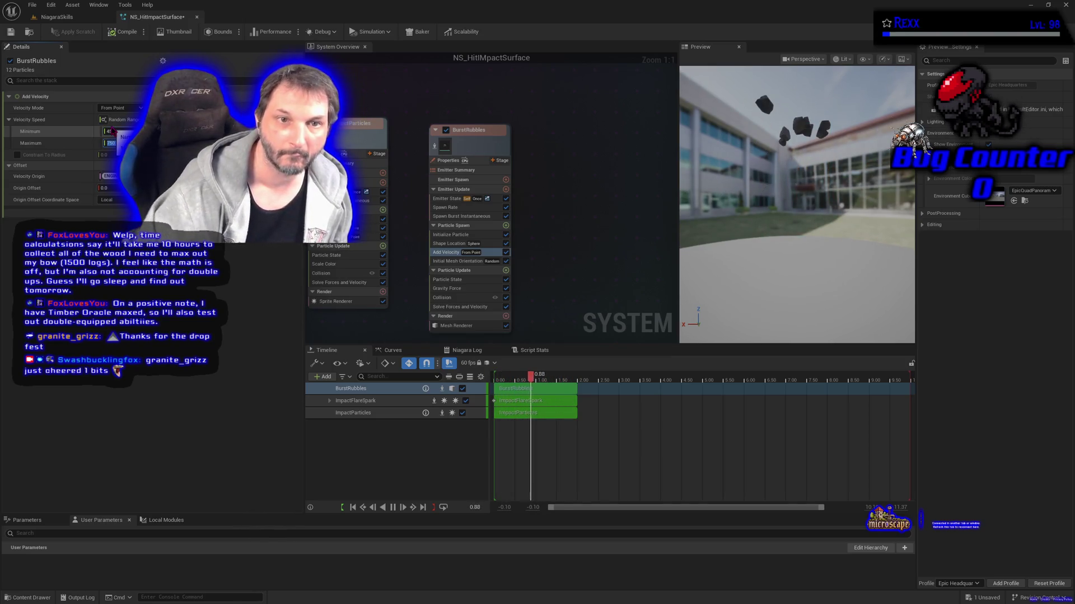
pyautogui.click(114, 32)
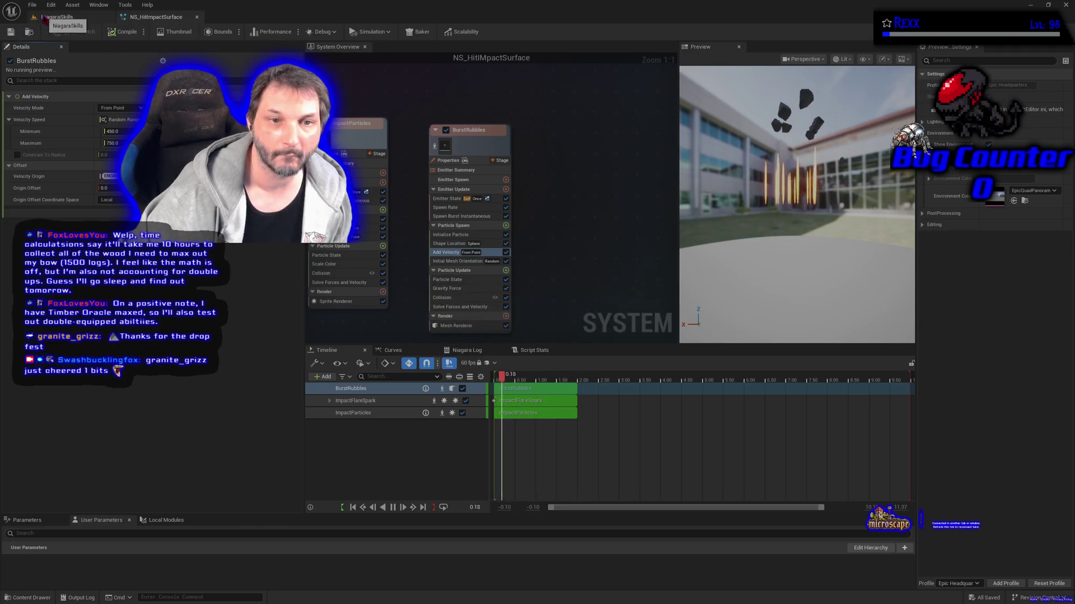
# - Check the stronger burst in the NiagaraSkills level, then return to NS_HitImpactSurface
pyautogui.click(53, 17)
pyautogui.click(10, 133)
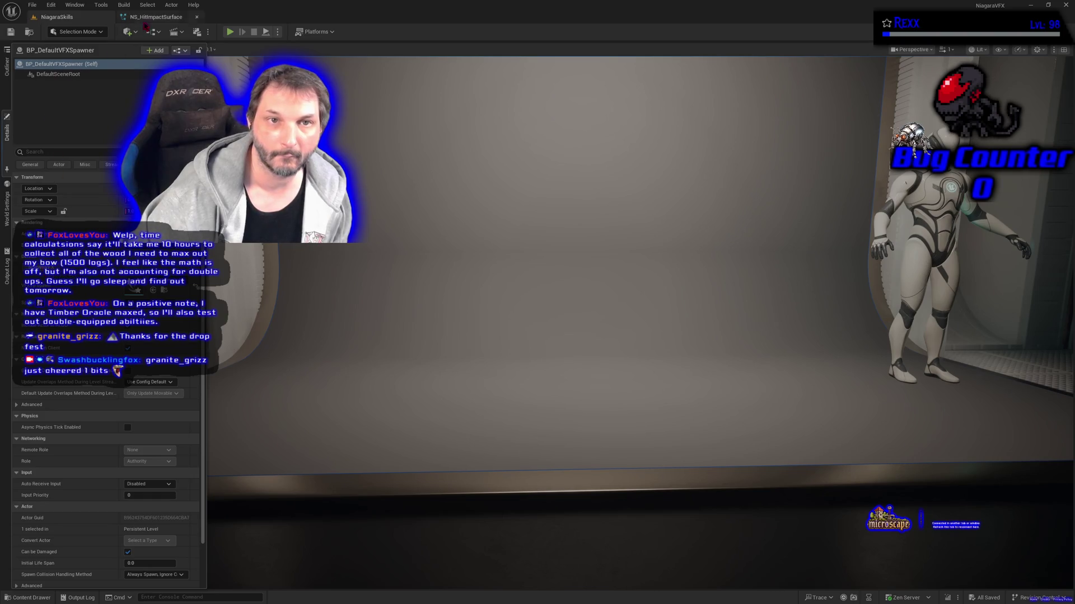
pyautogui.click(150, 17)
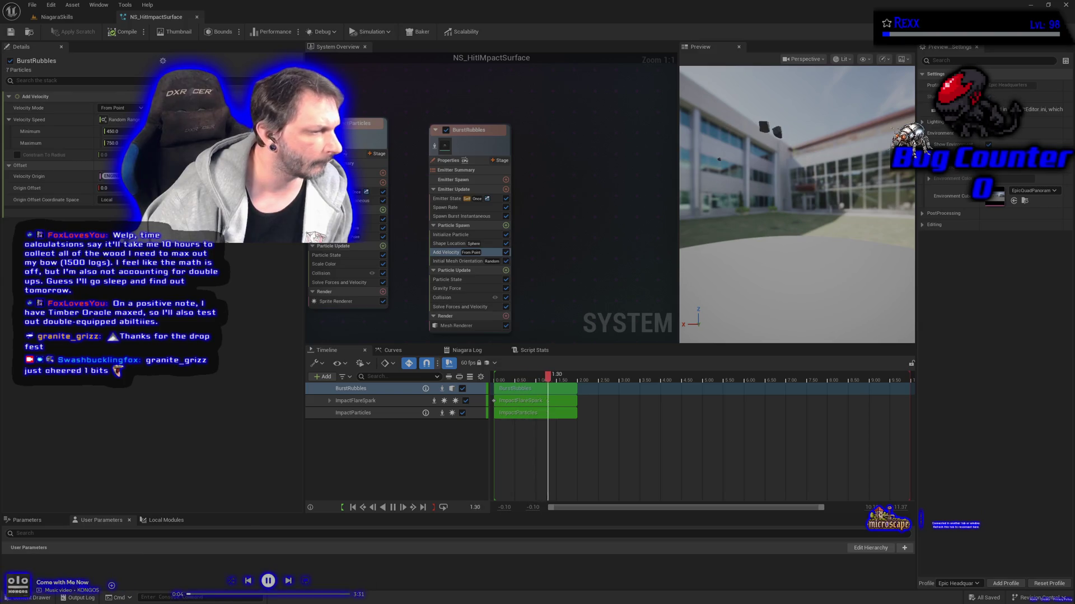
pyautogui.click(289, 582)
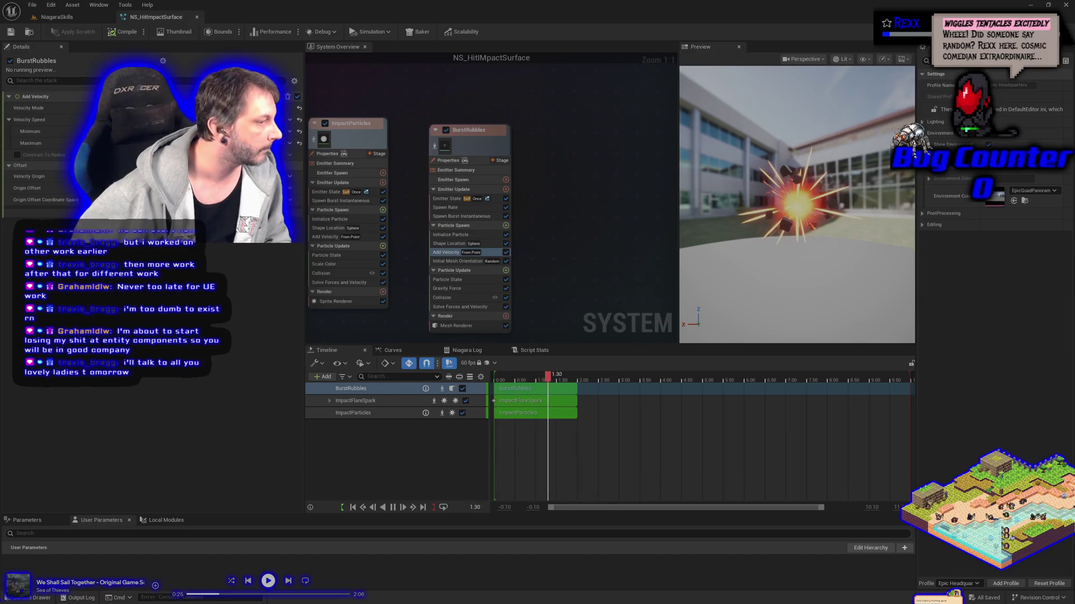
pyautogui.click(289, 581)
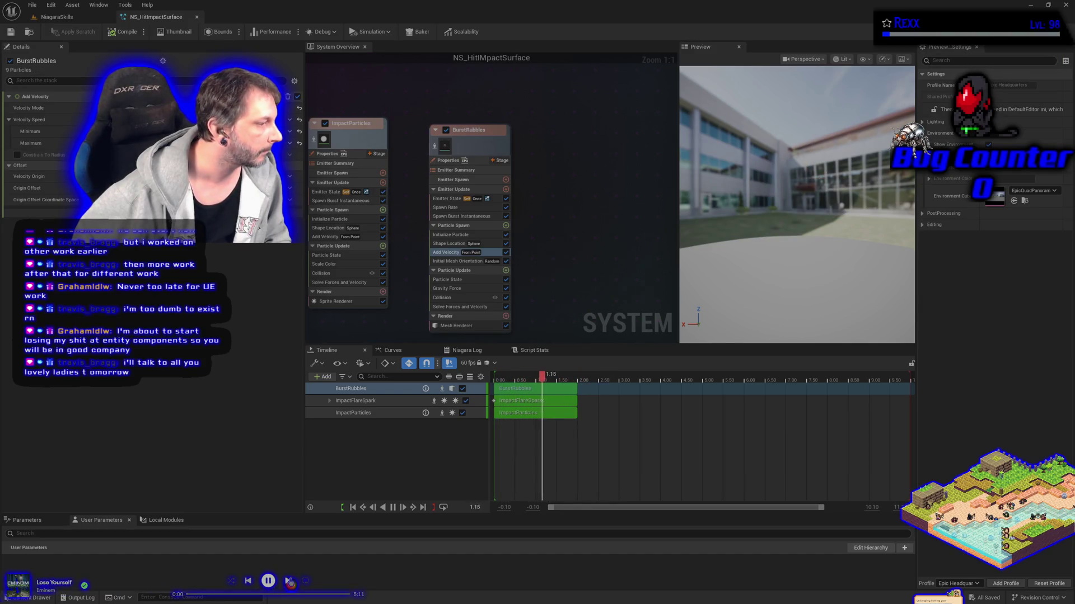
pyautogui.click(288, 581)
pyautogui.click(290, 582)
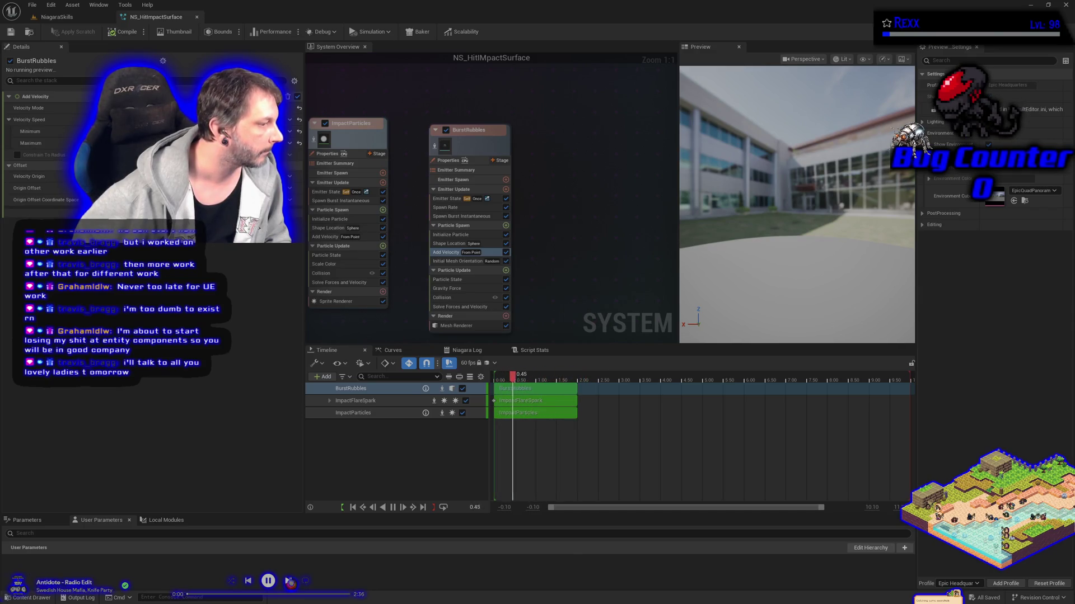
pyautogui.click(249, 581)
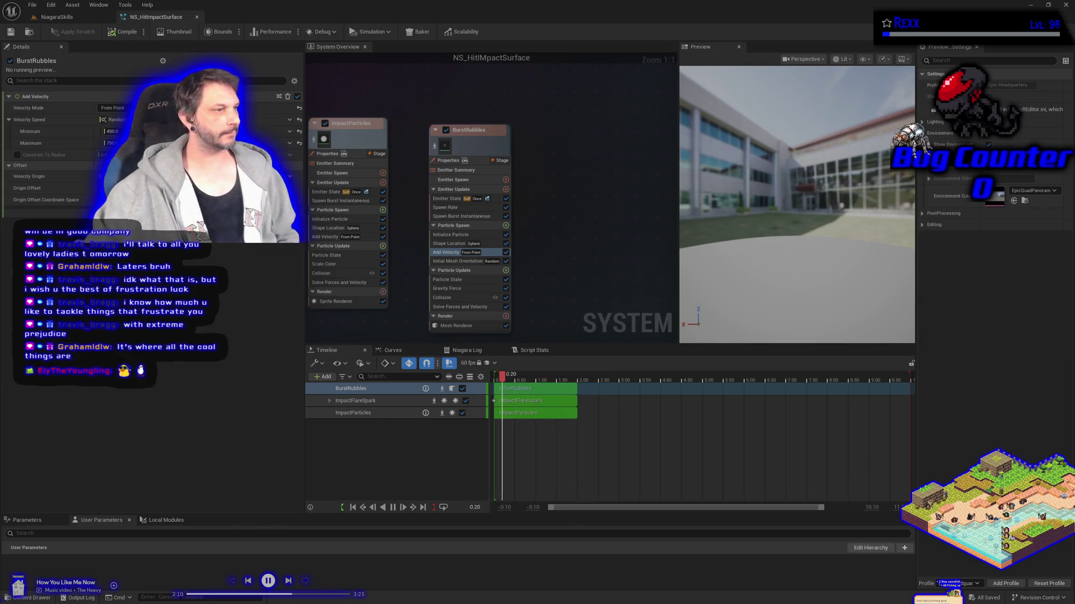
pyautogui.click(450, 235)
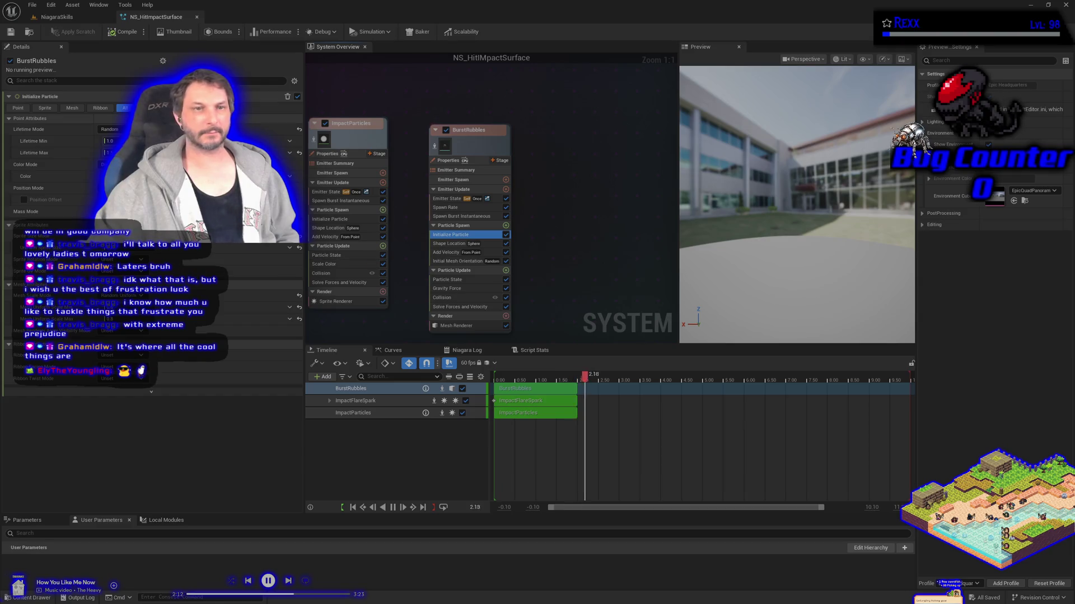
# - Set Initialize Particle's Lifetime Min to 0.6 and save the system
pyautogui.click(109, 141)
pyautogui.write('0.6')
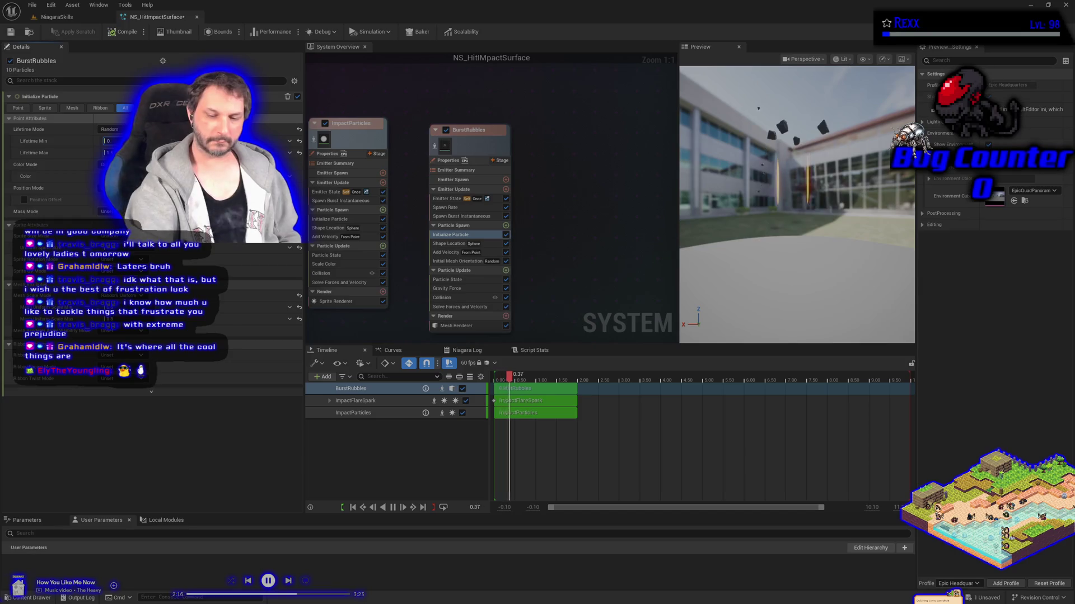
pyautogui.press('Return')
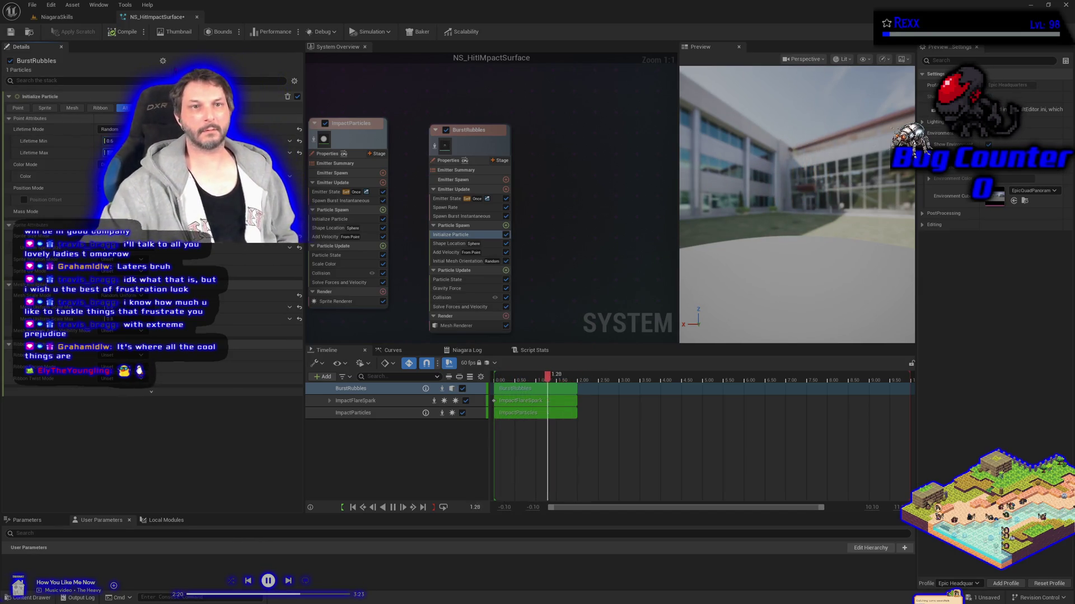
pyautogui.click(19, 32)
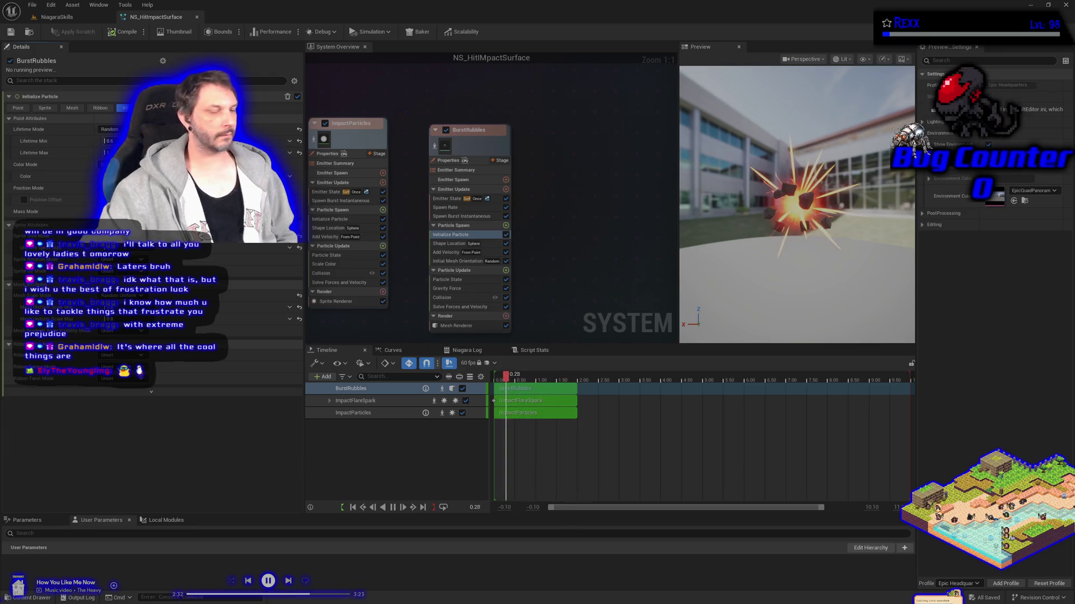
# - Set BurstRubbles' Add Velocity speed range to minimum 300 and maximum 500
pyautogui.click(446, 253)
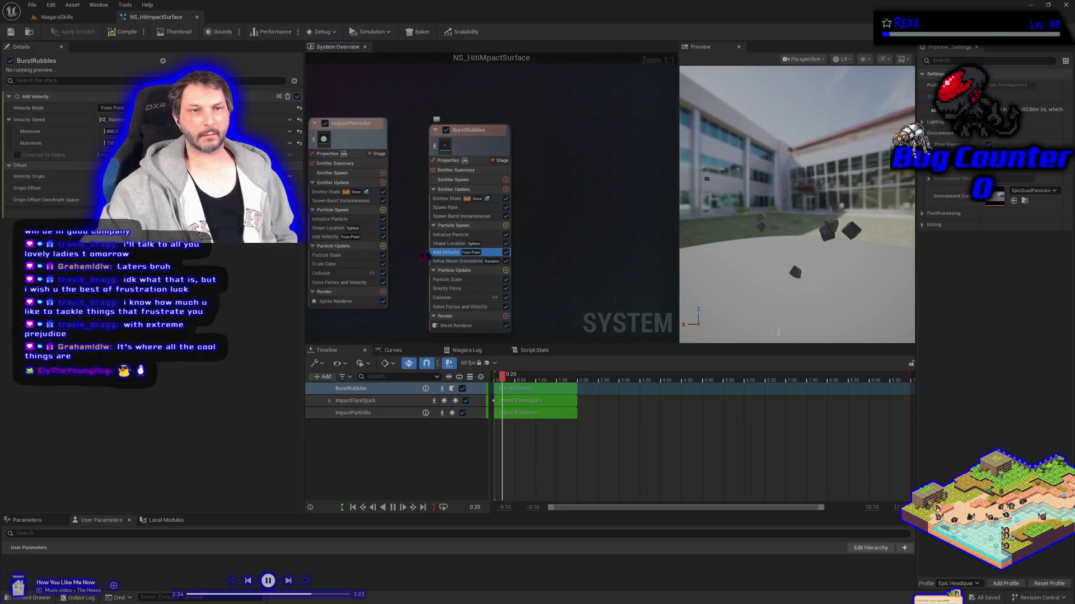
pyautogui.click(111, 131)
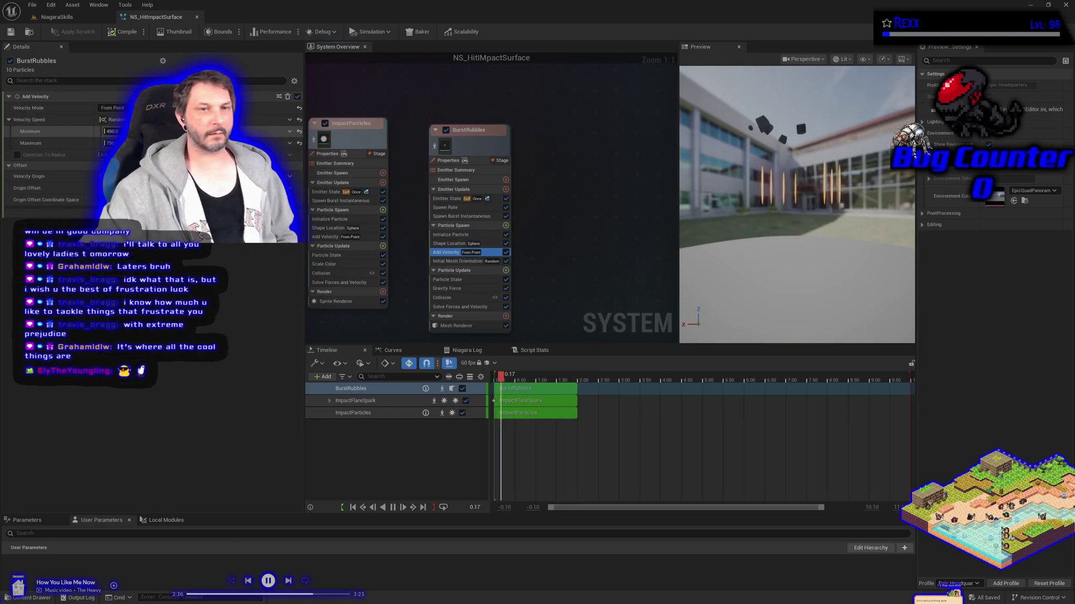
pyautogui.write('300')
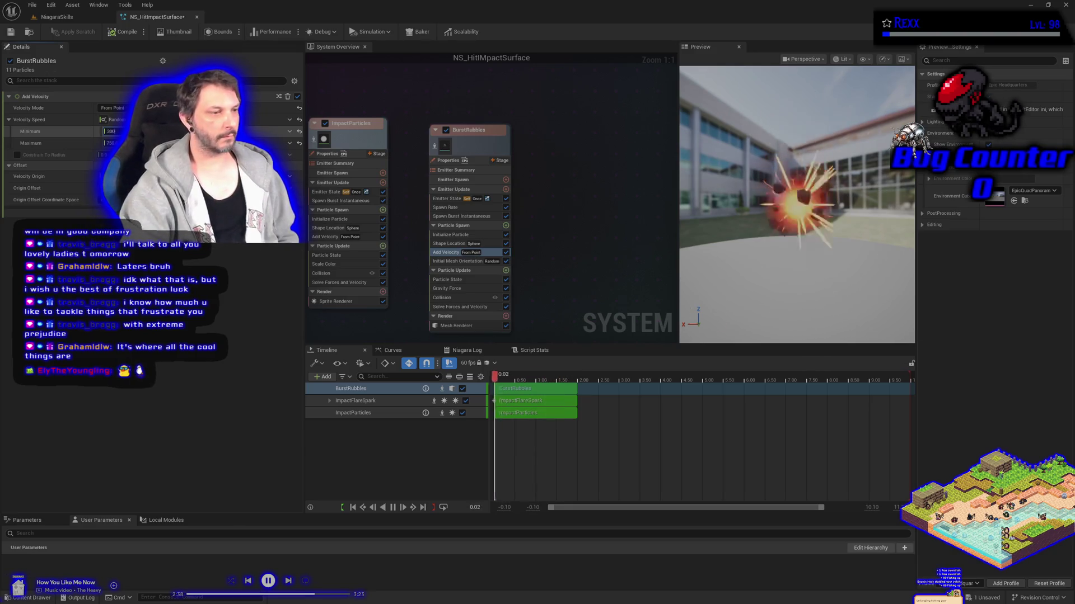
pyautogui.press('Tab')
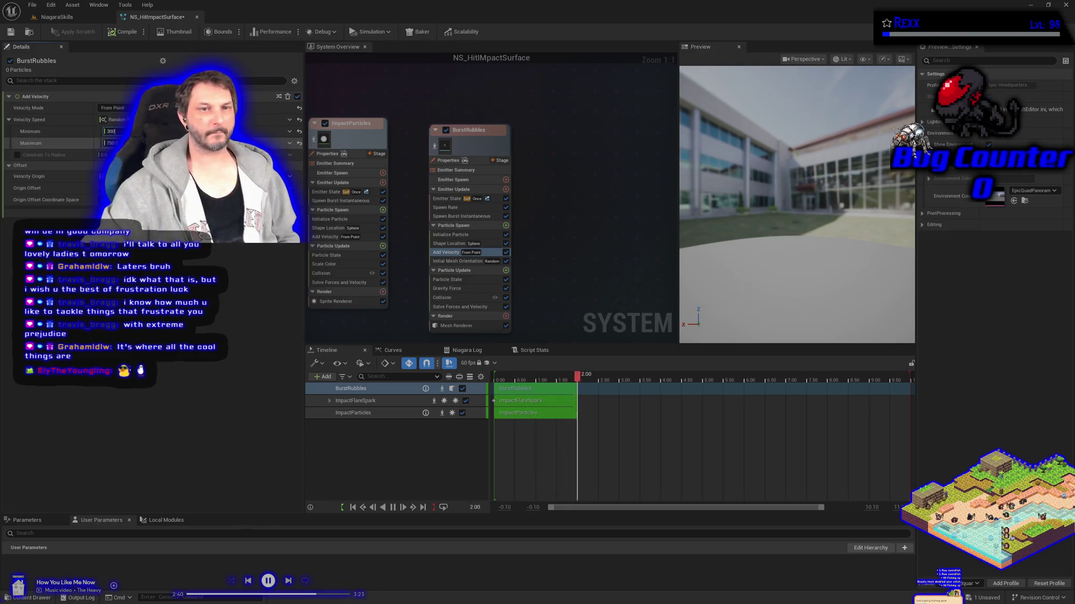
pyautogui.write('500')
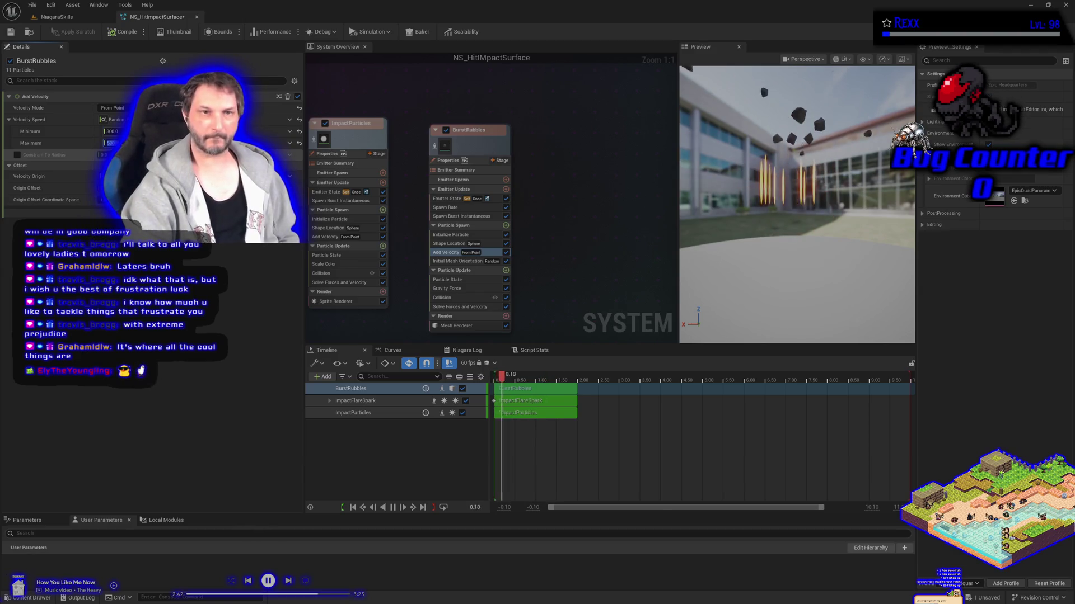
pyautogui.press('Return')
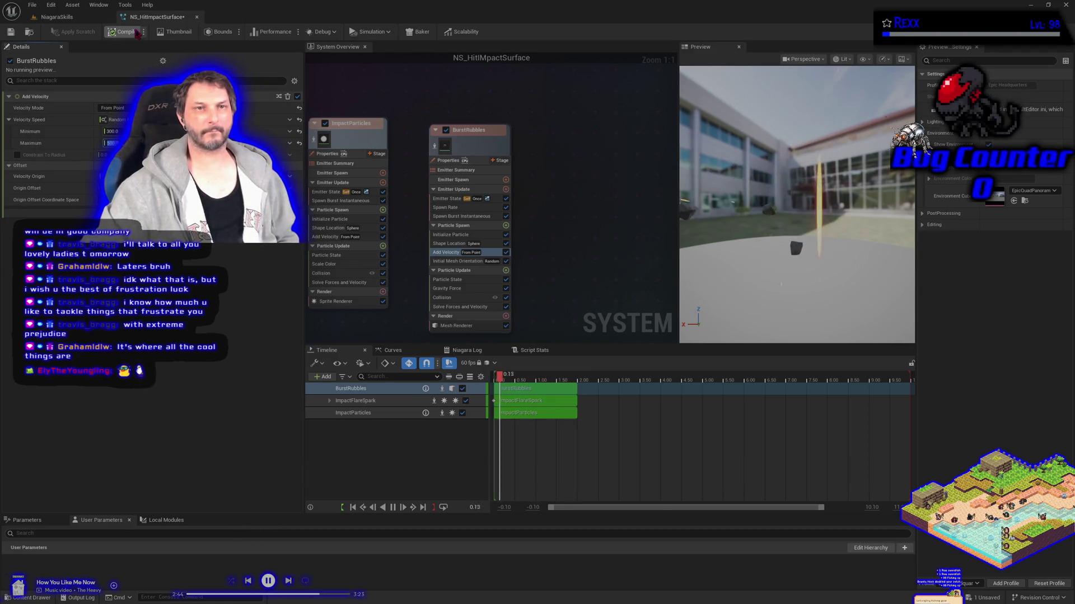
# - Save NS_HitImpactSurface and open the Content Drawer's Materials folder
pyautogui.click(34, 7)
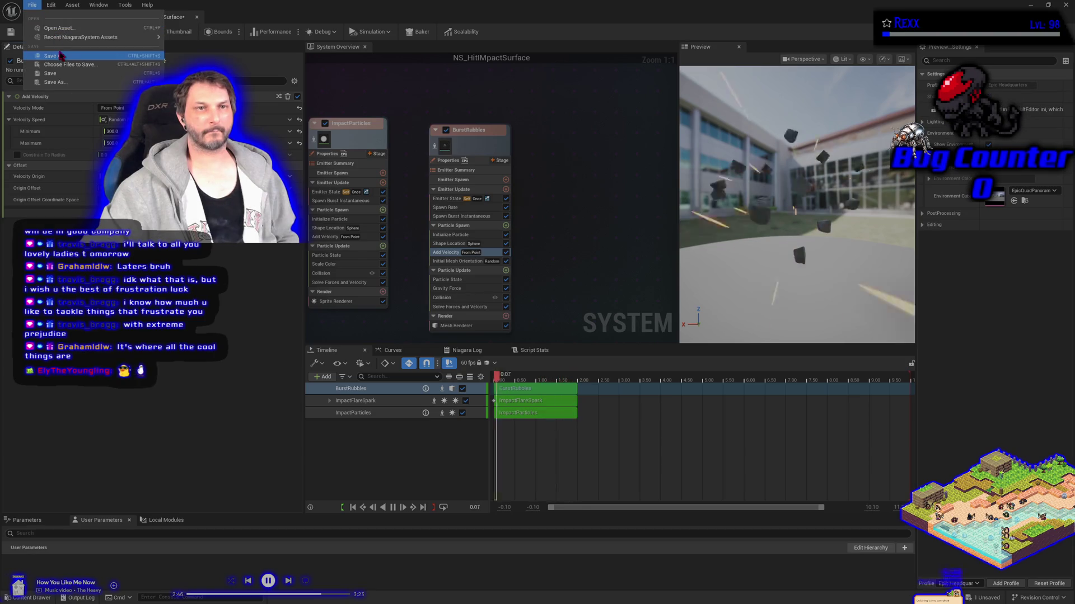
pyautogui.click(84, 56)
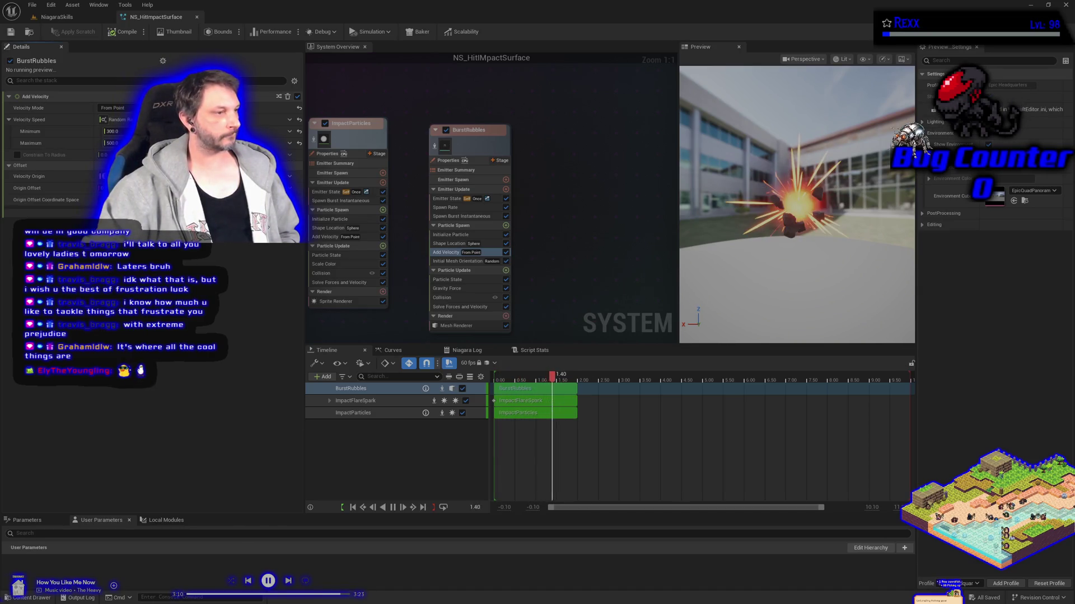
pyautogui.hotkey('ctrl', 'space')
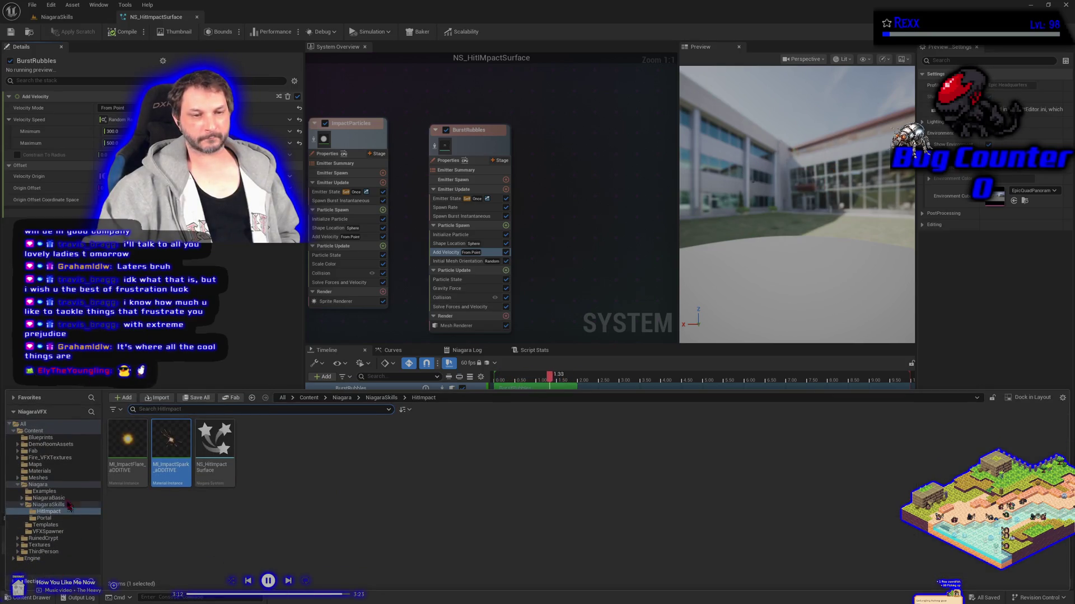
pyautogui.click(40, 472)
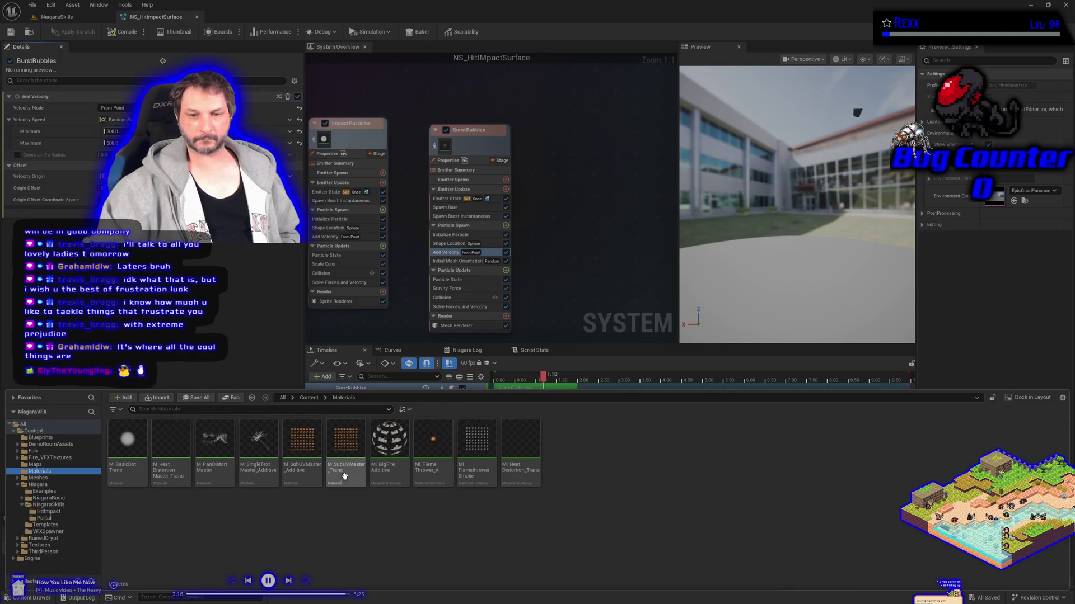
# - Create a material instance of M_SubUVMaster_Trans named MI_ImpactSmoke_Trans
pyautogui.rightClick(344, 477)
pyautogui.click(390, 244)
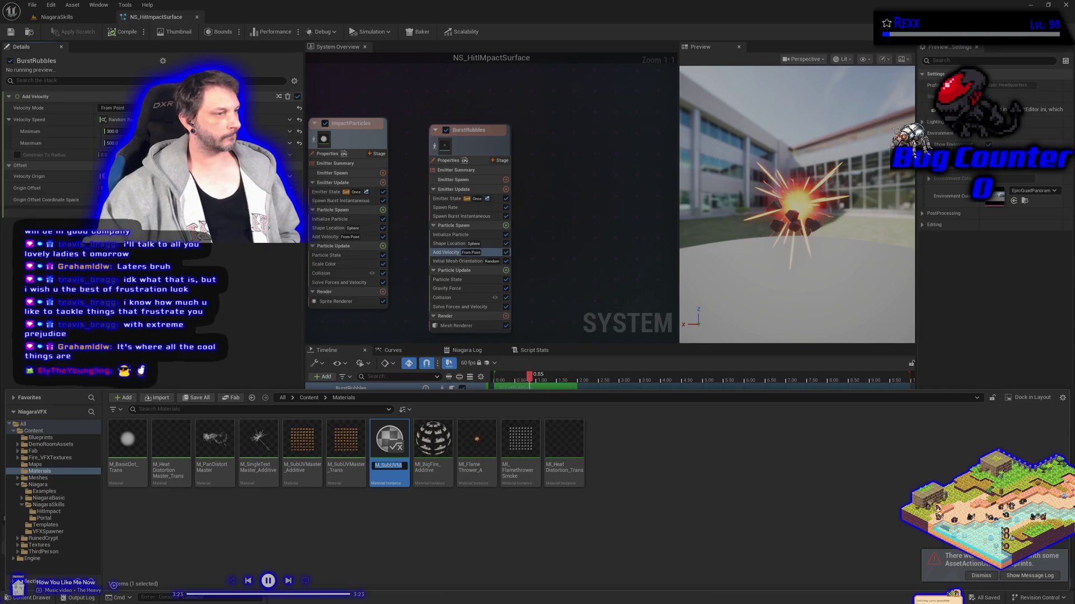
pyautogui.click(384, 467)
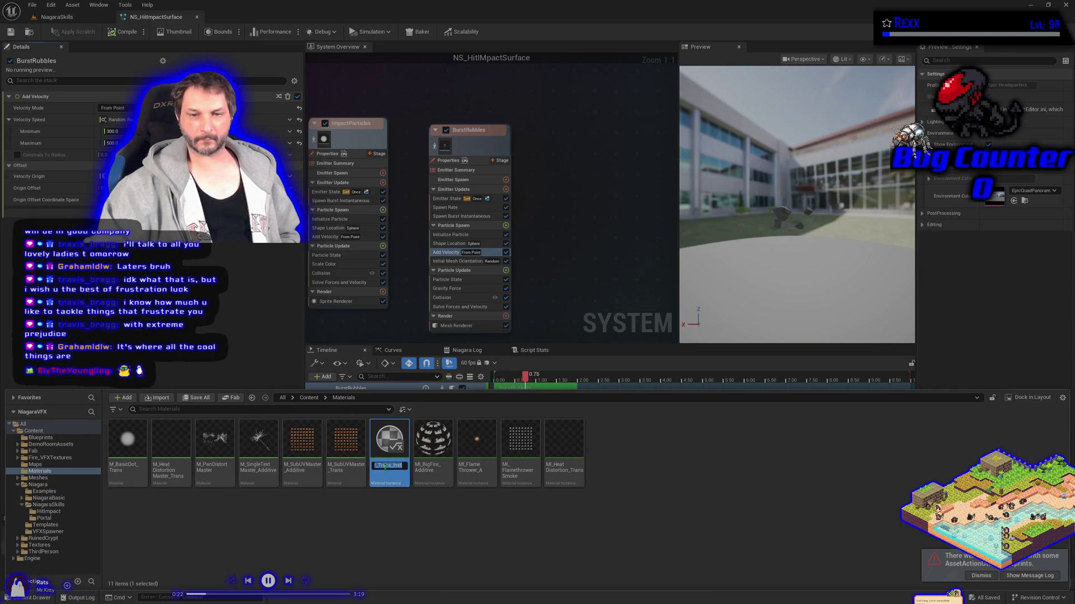
pyautogui.hotkey('ctrl', 'a')
pyautogui.write('MI_')
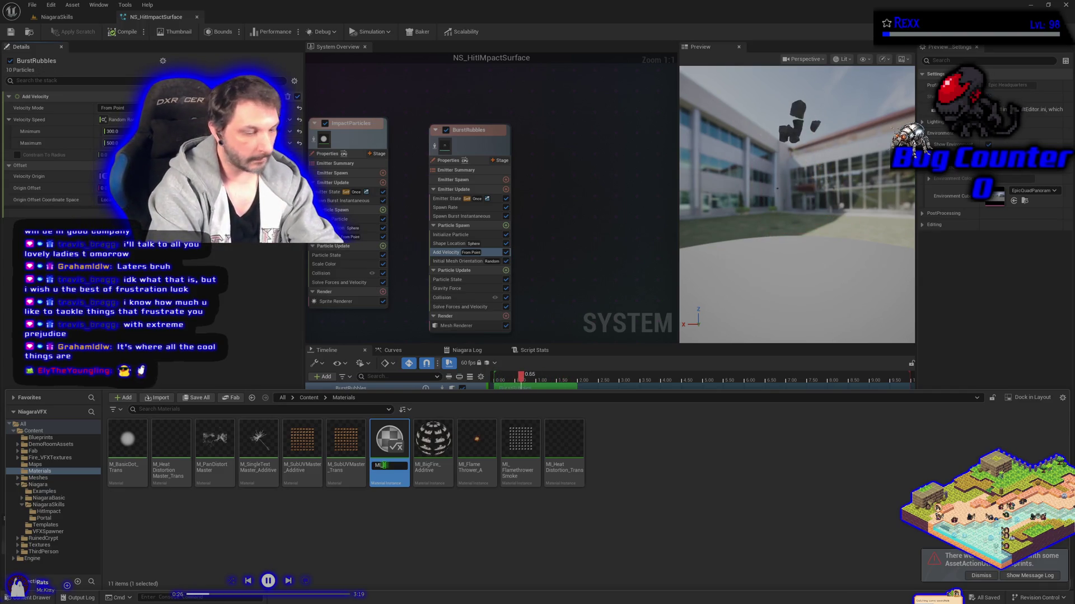
pyautogui.write('ctSMoke')
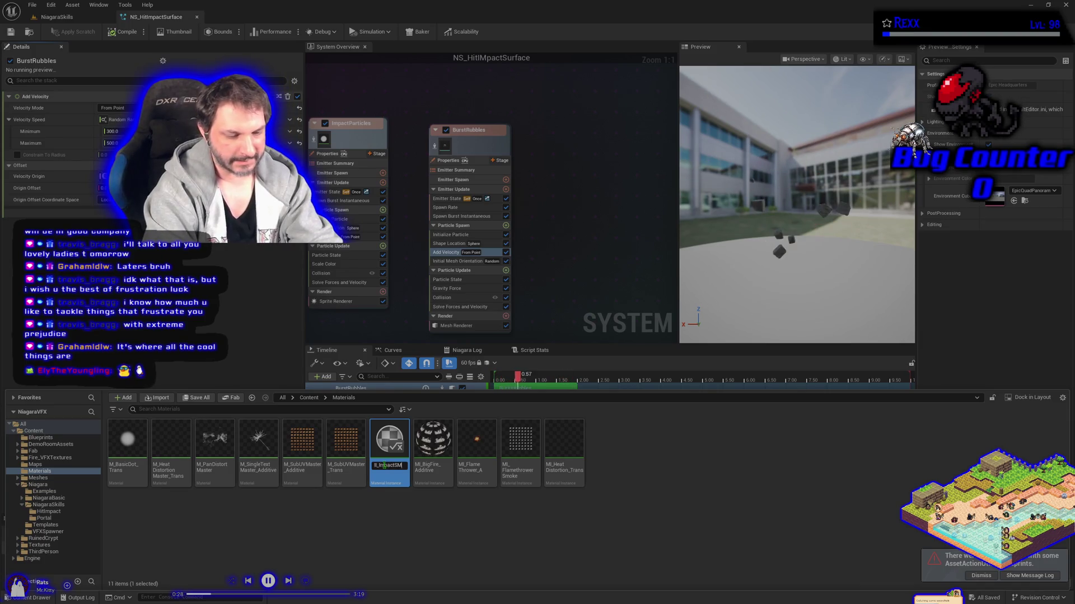
pyautogui.press('BackSpace')
pyautogui.press('BackSpace')
pyautogui.press('BackSpace')
pyautogui.write('moke')
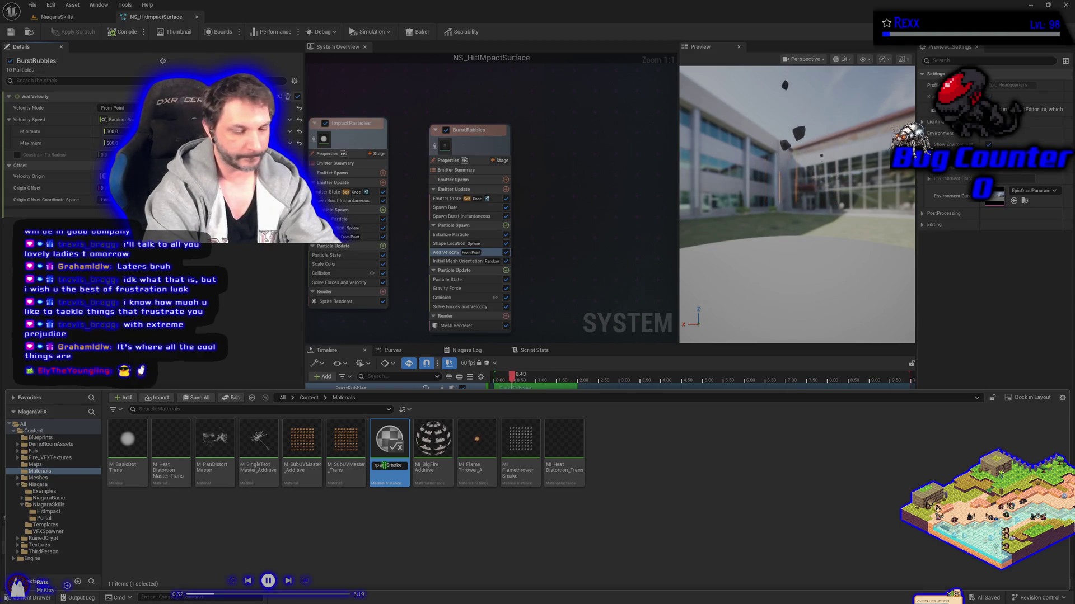
pyautogui.press('BackSpace')
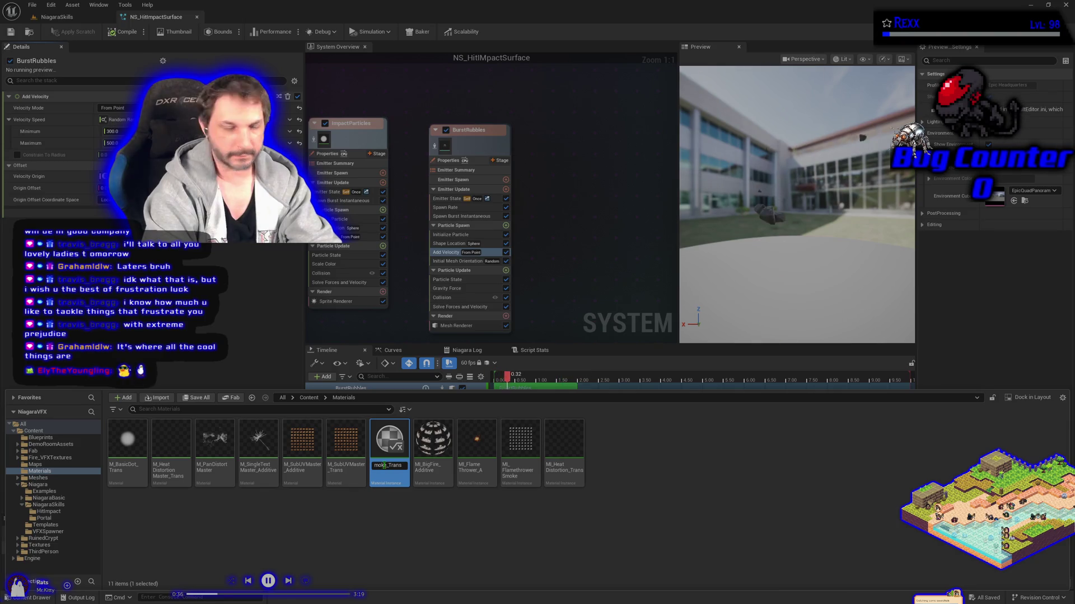
pyautogui.press('Return')
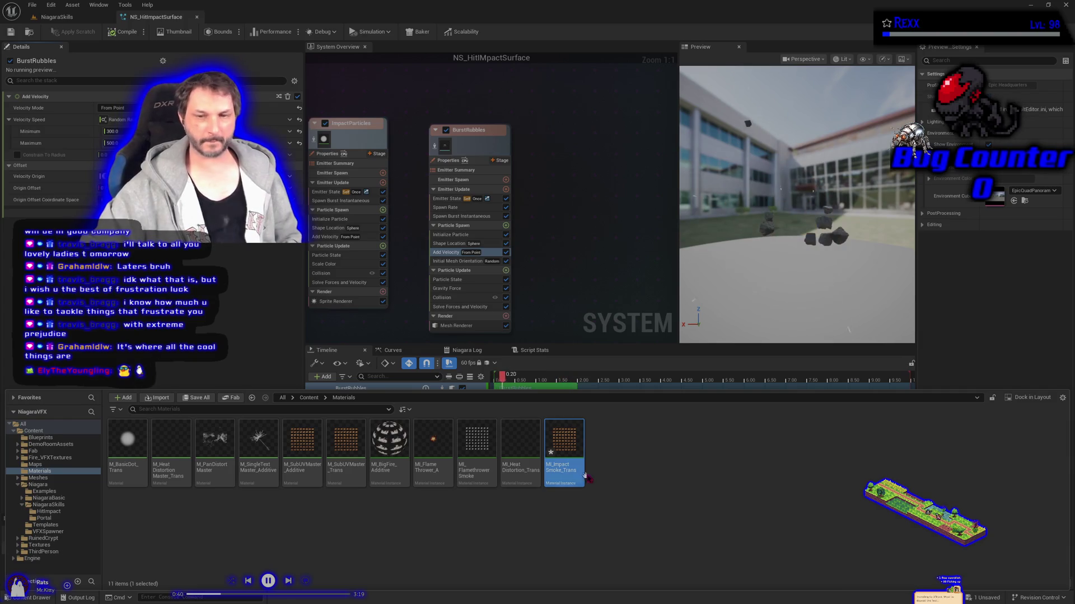
# - Move MI_ImpactSmoke_Trans into the HitImpact folder and open it for editing
pyautogui.moveTo(569, 438)
pyautogui.mouseDown()
pyautogui.moveTo(387, 523)
pyautogui.moveTo(66, 516)
pyautogui.mouseUp()
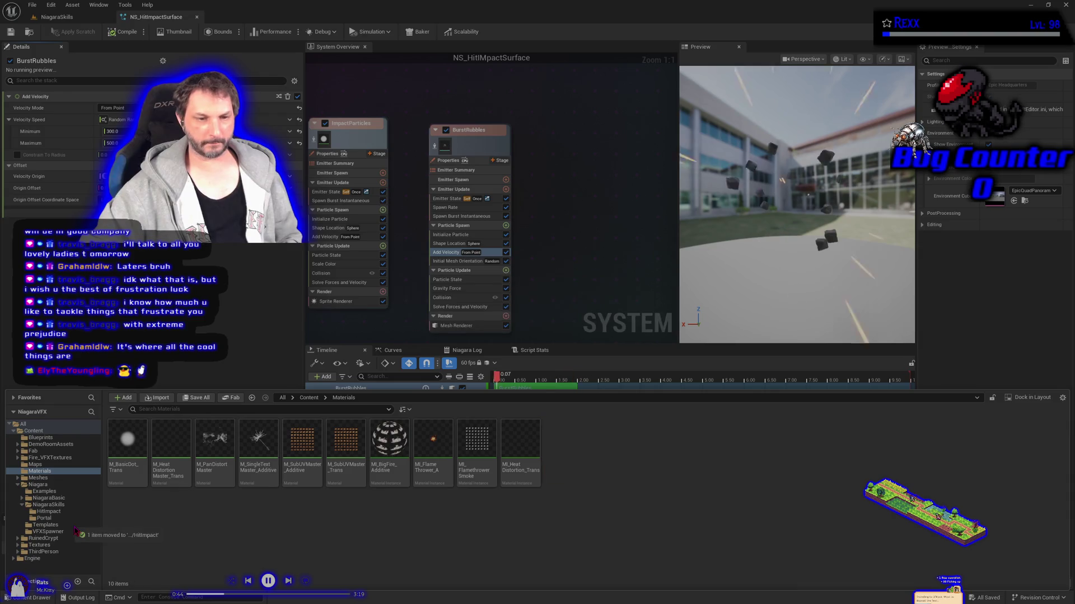
pyautogui.click(49, 511)
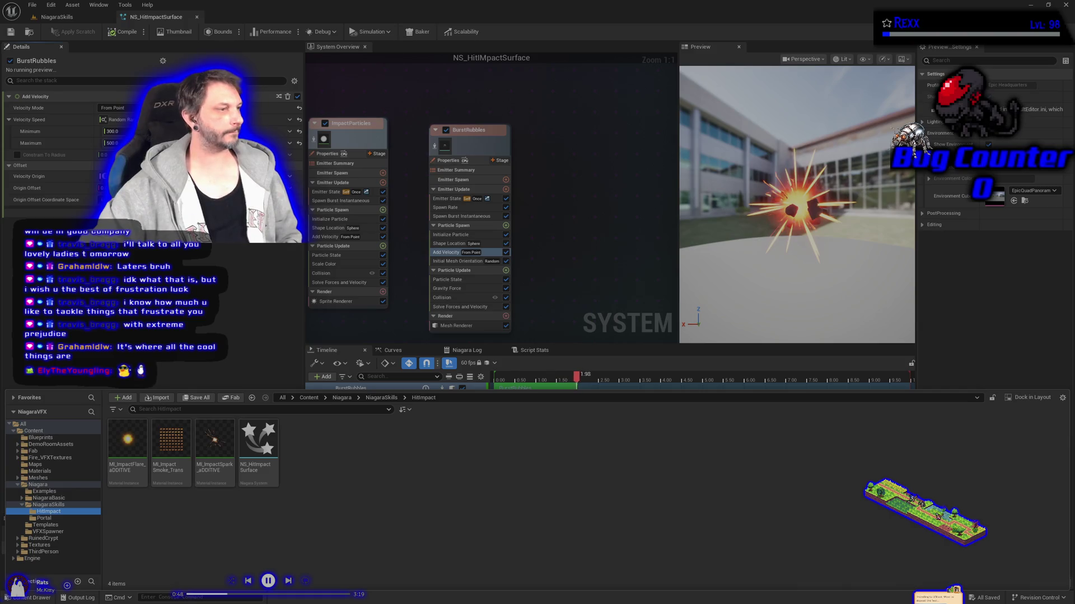
pyautogui.doubleClick(178, 479)
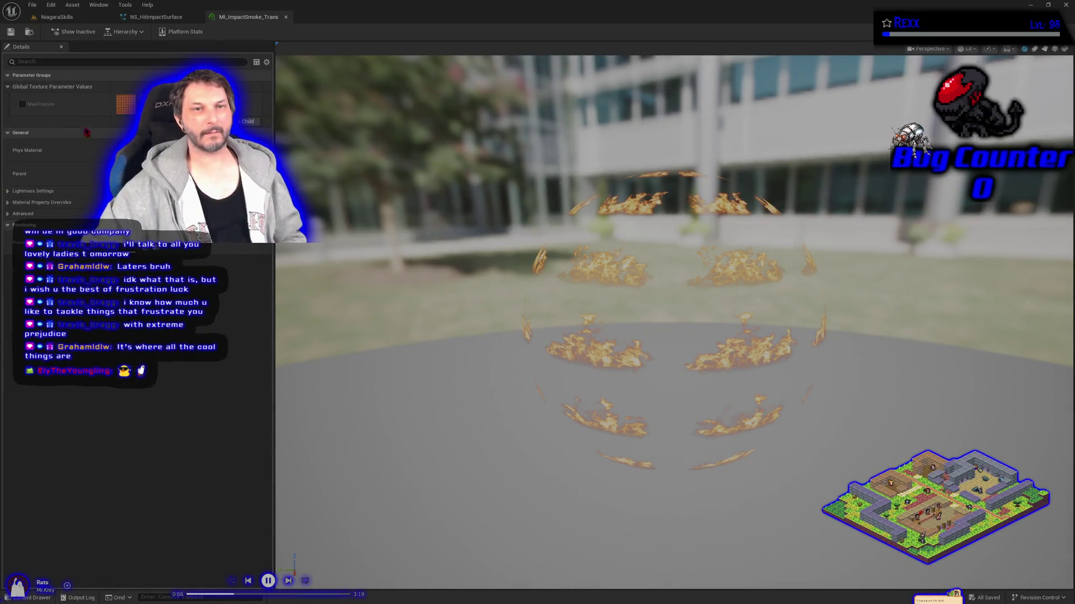
# - Override MainTexture with the 3_6_smoke4 texture and preview on a plane
pyautogui.click(22, 104)
pyautogui.click(185, 99)
pyautogui.scroll(-5, 213, 336)
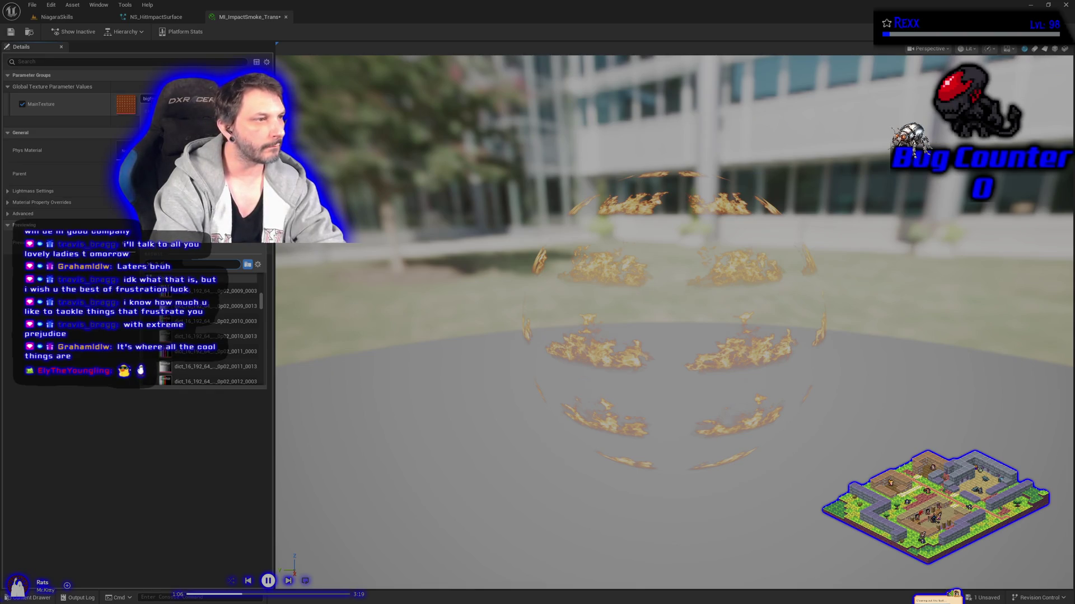
pyautogui.write('smoke')
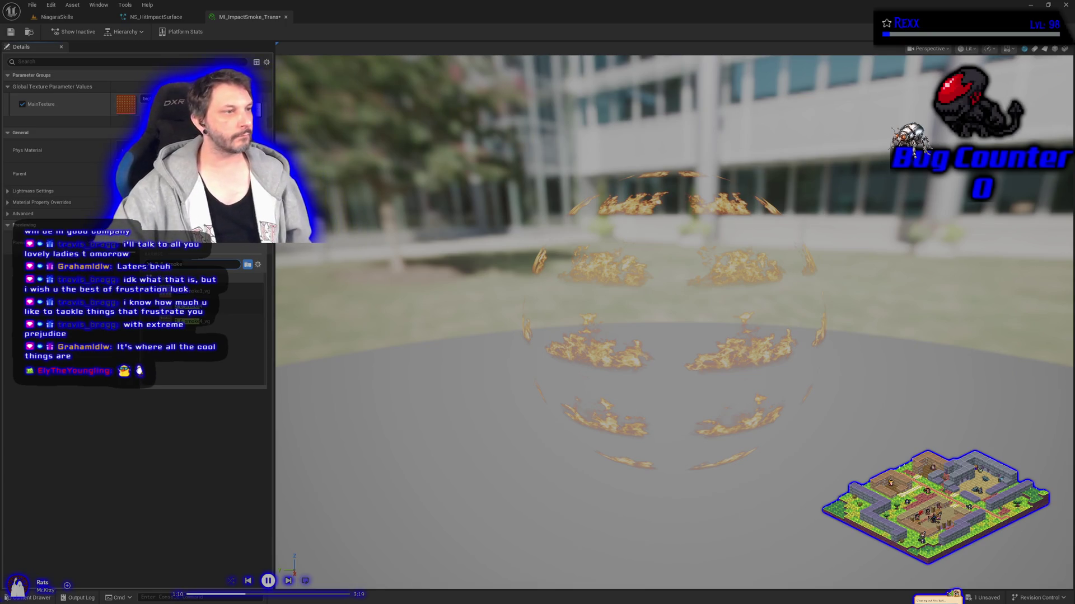
pyautogui.moveTo(246, 303)
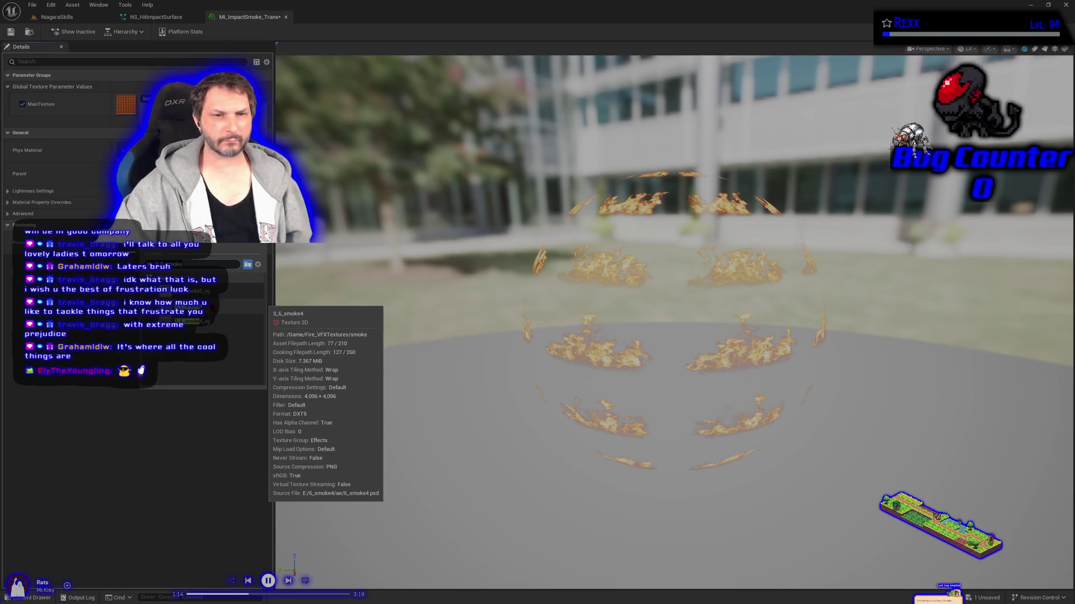
pyautogui.click(246, 306)
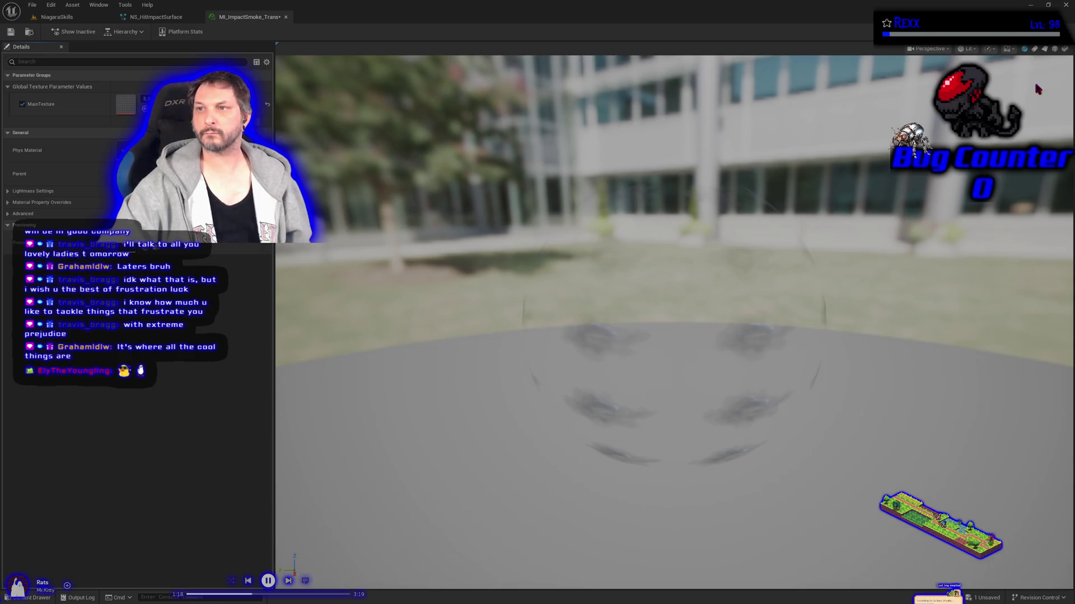
pyautogui.click(1044, 52)
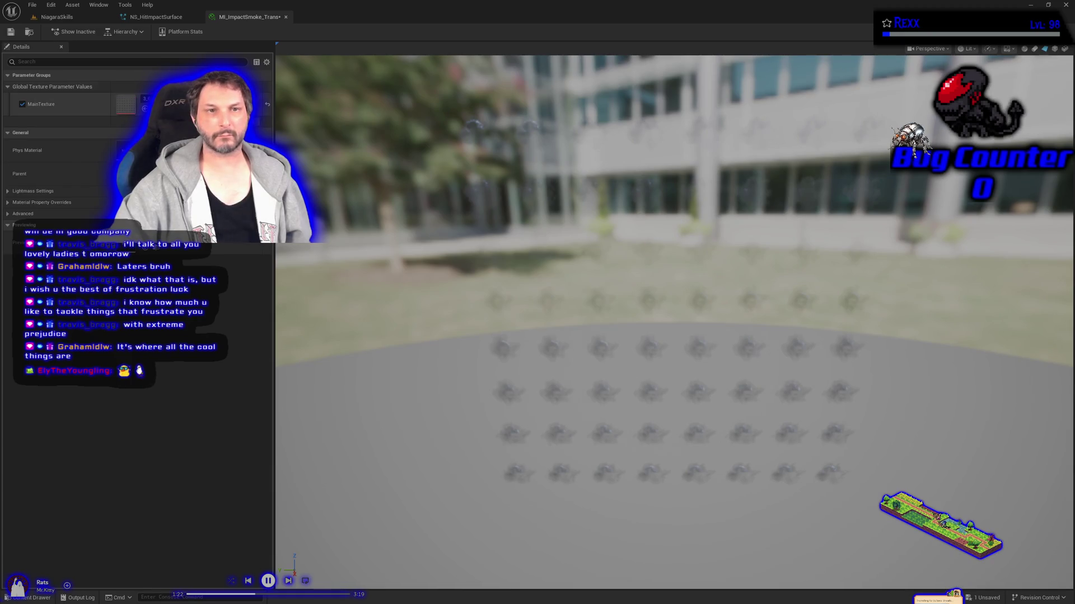
# - Swap MainTexture to 3_6_smoke4_vg, then to another smoke texture
pyautogui.click(179, 102)
pyautogui.moveTo(235, 304)
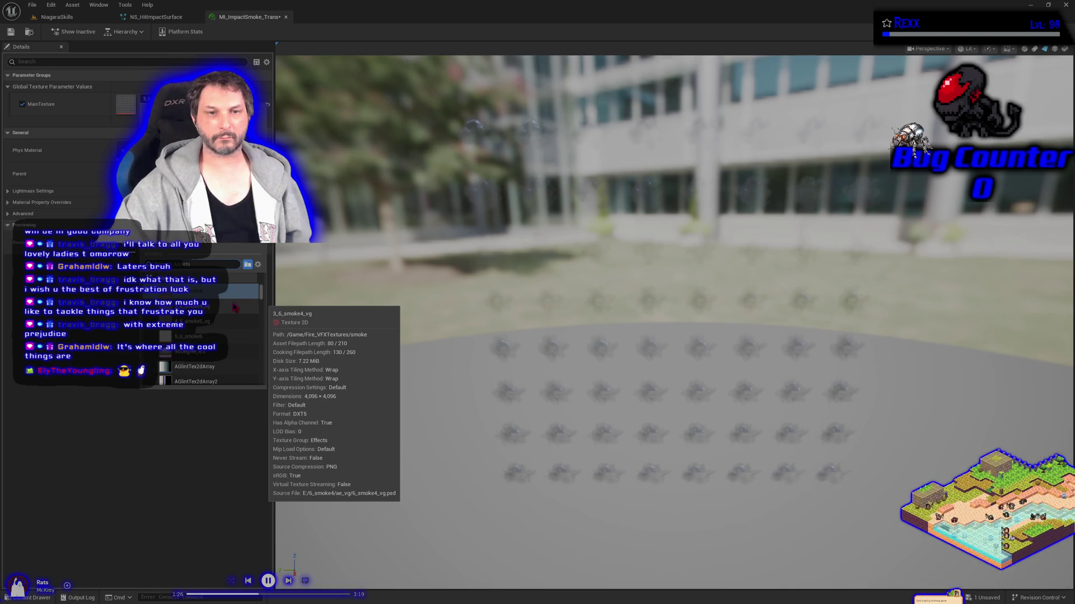
pyautogui.click(229, 307)
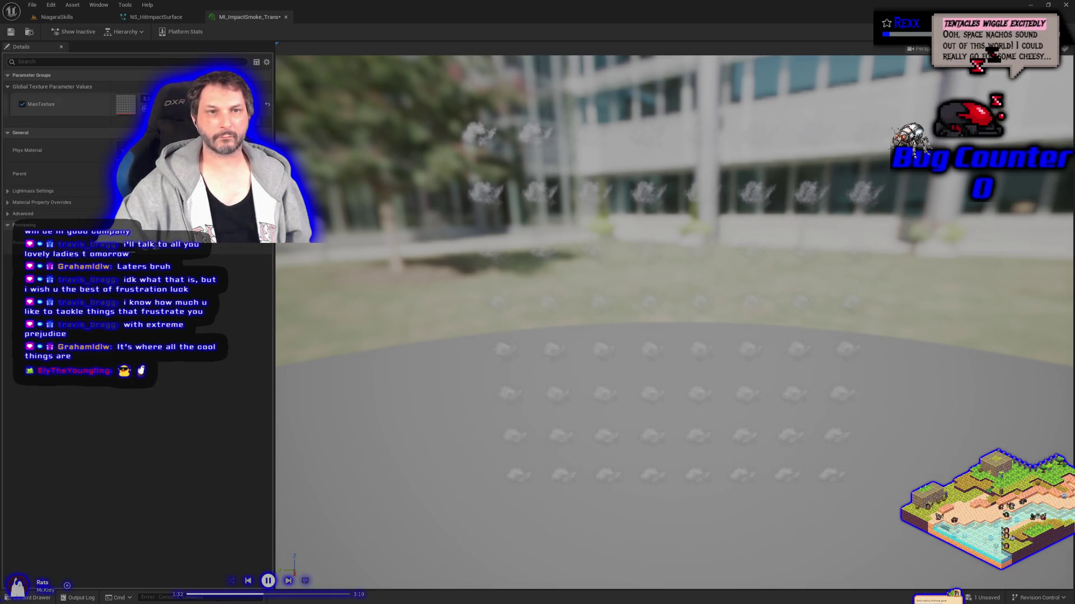
pyautogui.click(220, 246)
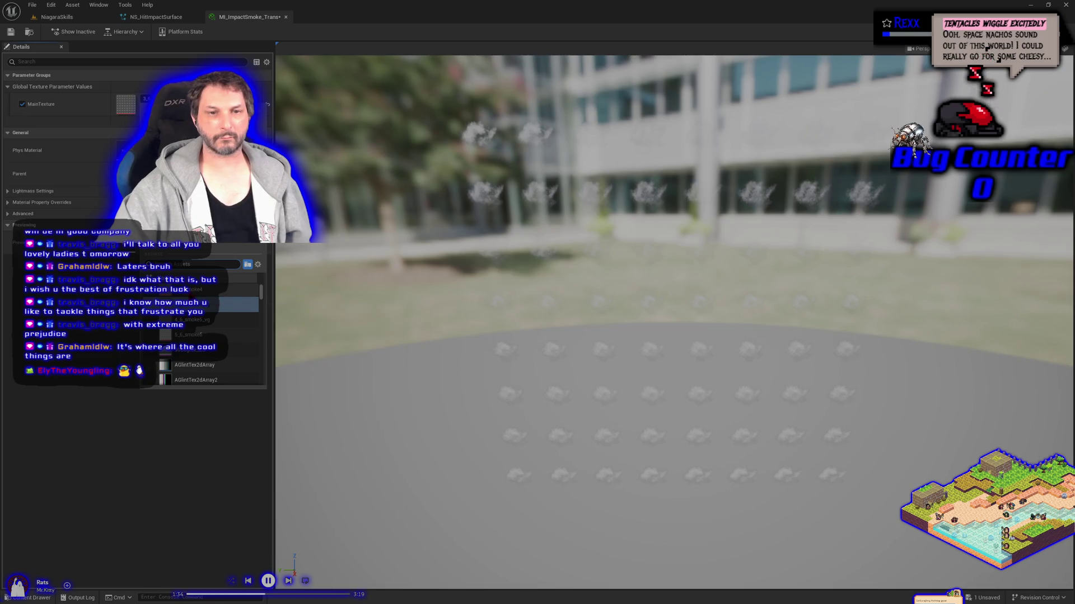
pyautogui.click(202, 300)
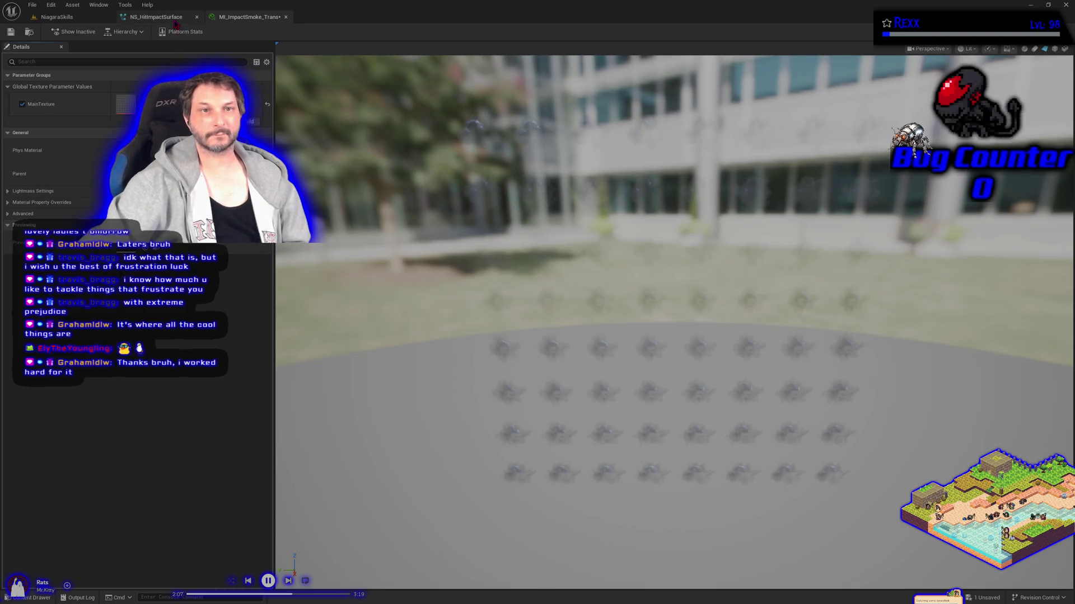
# - Add a SimpleSpriteBurst emitter to NS_HitImpactSurface
pyautogui.click(156, 17)
pyautogui.rightClick(576, 233)
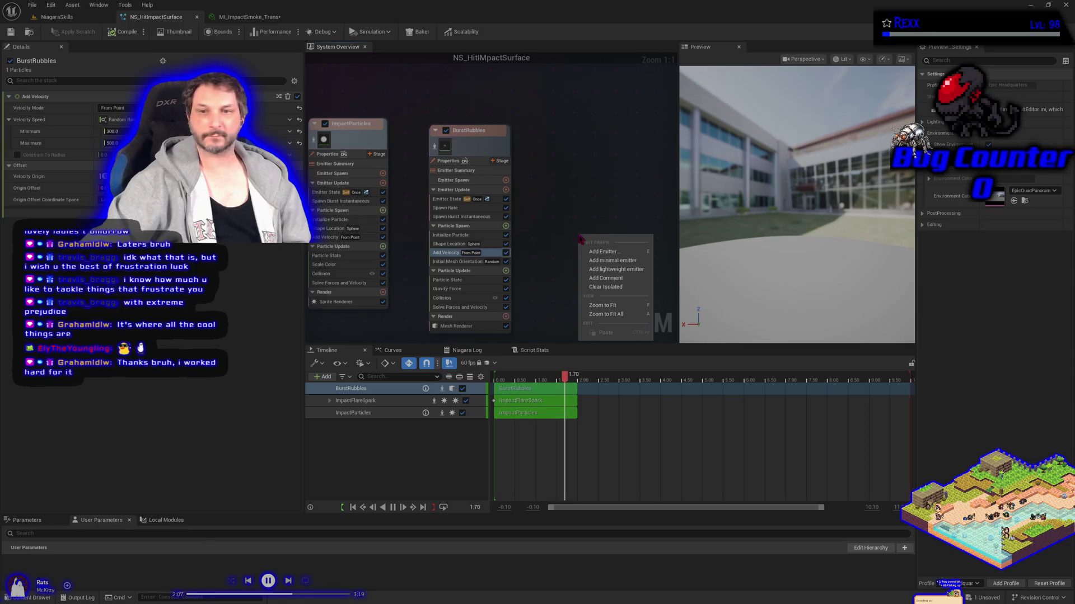
pyautogui.click(615, 252)
pyautogui.click(611, 286)
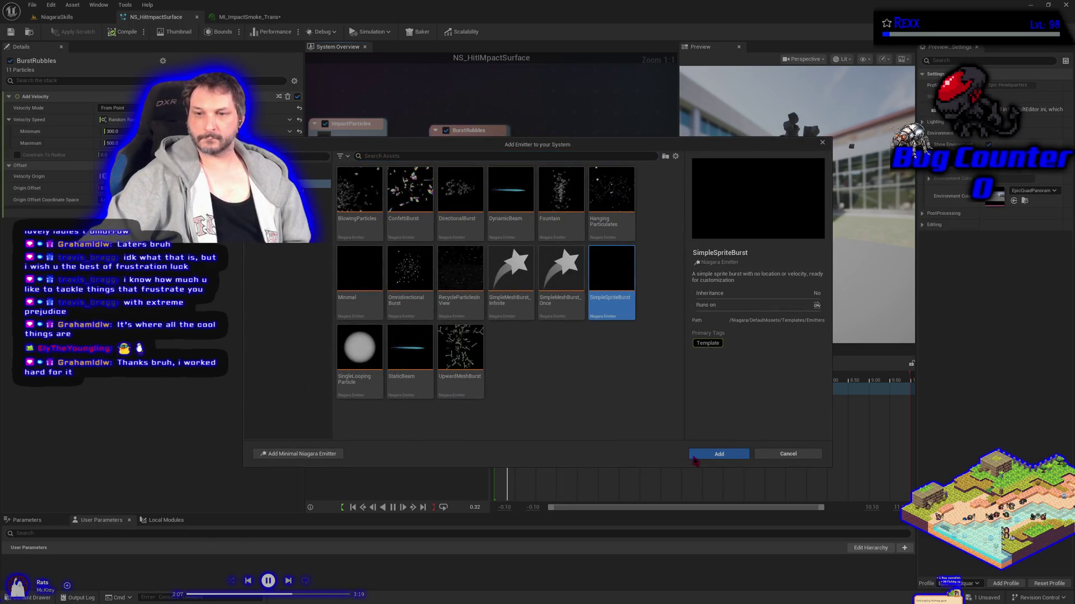
pyautogui.click(694, 457)
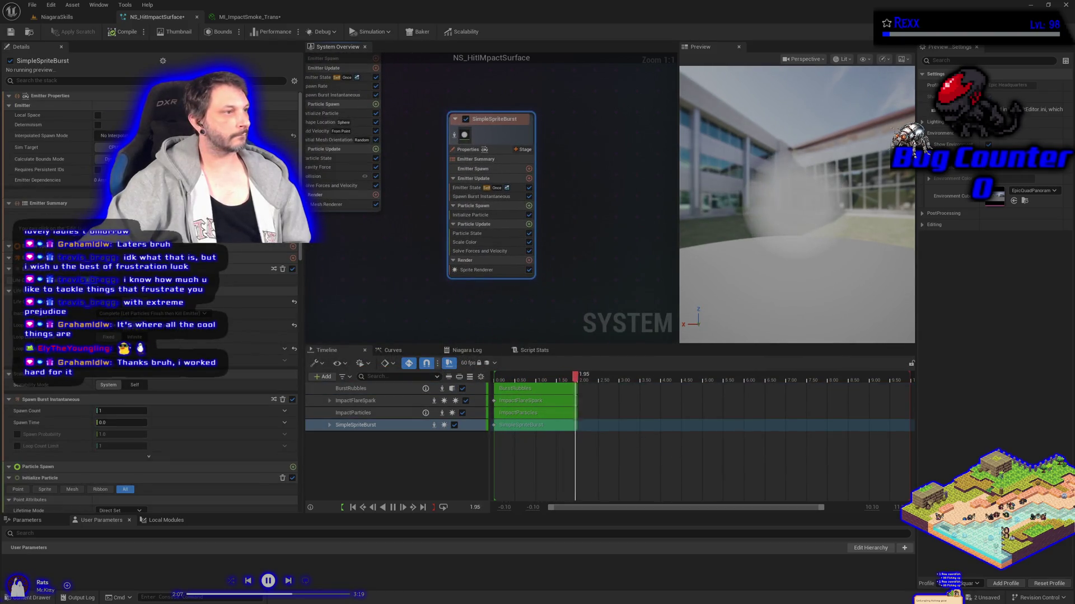
# - Rename the new emitter to ImpactSmoke
pyautogui.doubleClick(485, 120)
pyautogui.write('Impact')
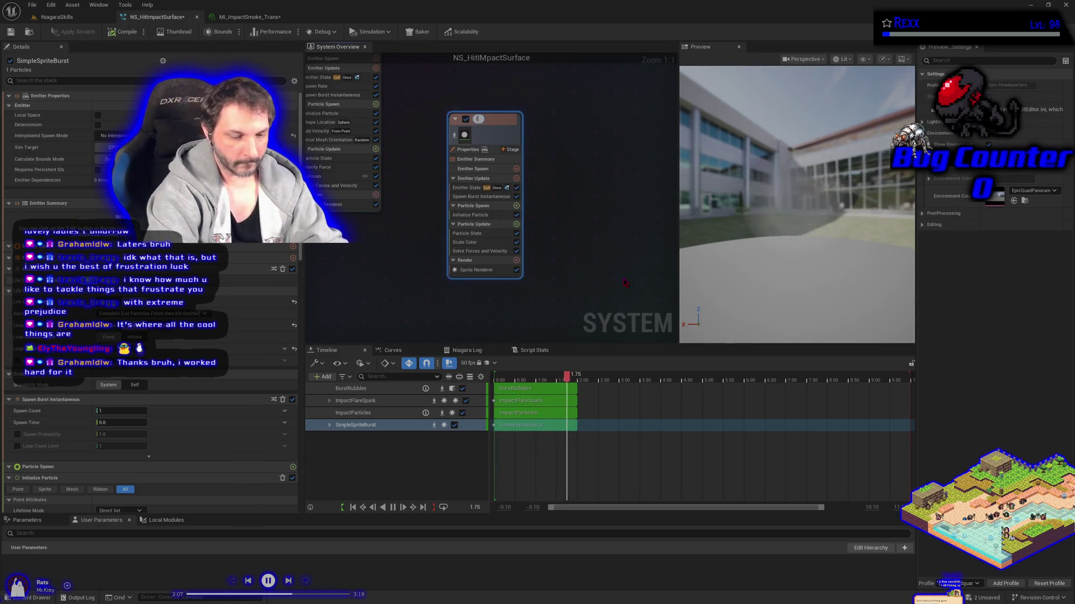
pyautogui.write('Smoke')
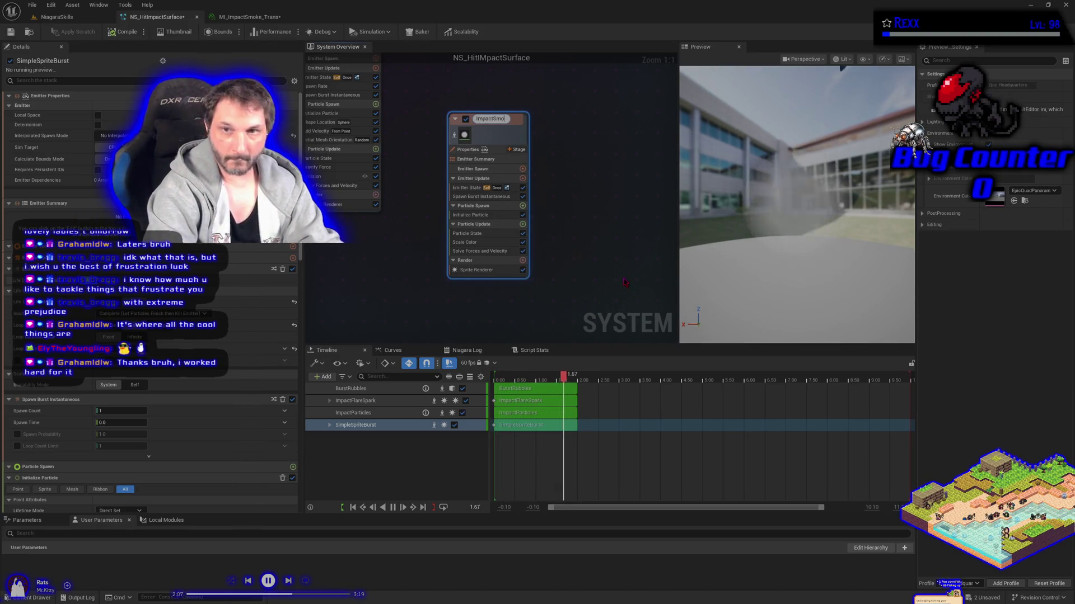
pyautogui.press('Return')
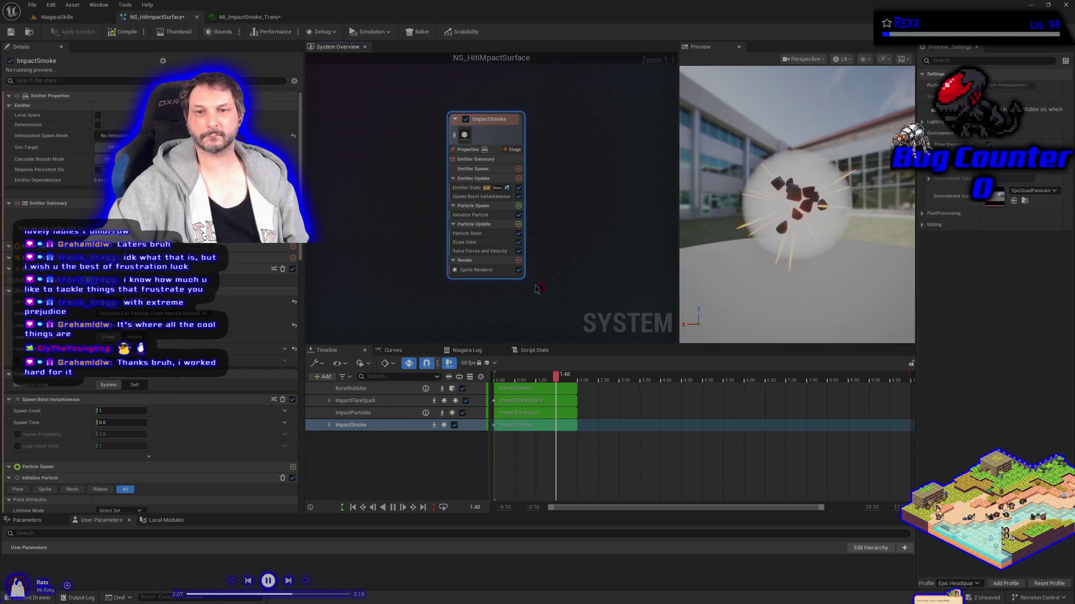
pyautogui.click(476, 269)
# - Assign MI_ImpactSmoke_Trans as the Sprite Renderer material and save the system
pyautogui.click(129, 118)
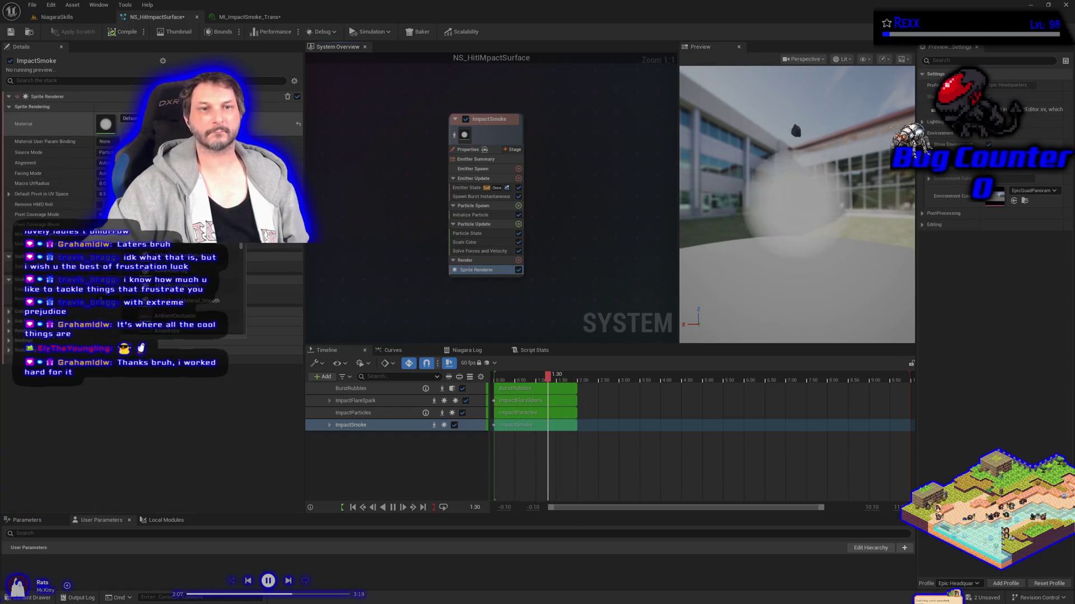
pyautogui.hotkey('ctrl', 'space')
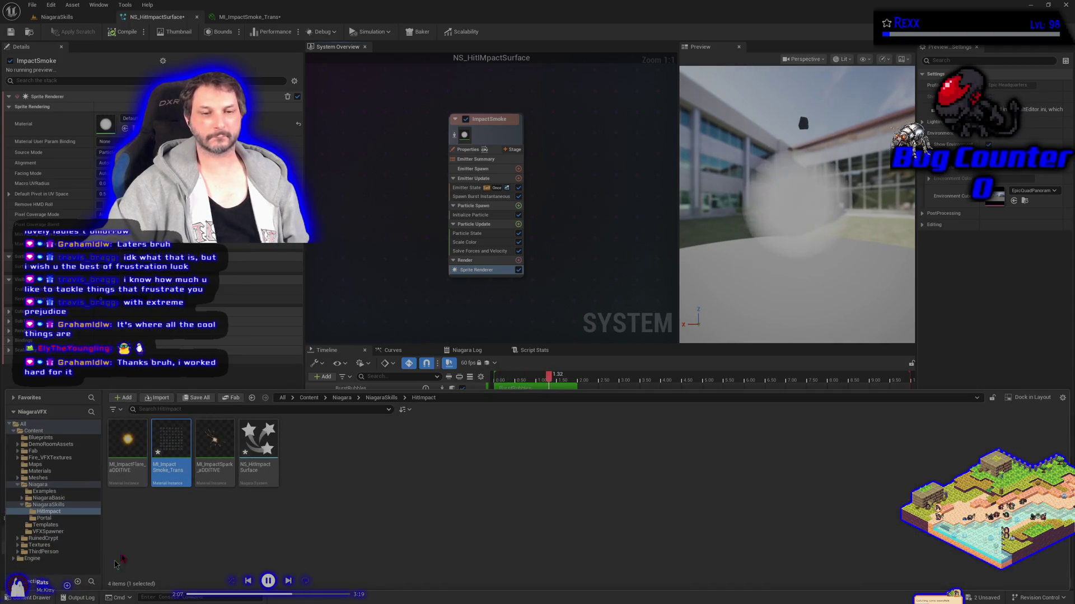
pyautogui.click(125, 128)
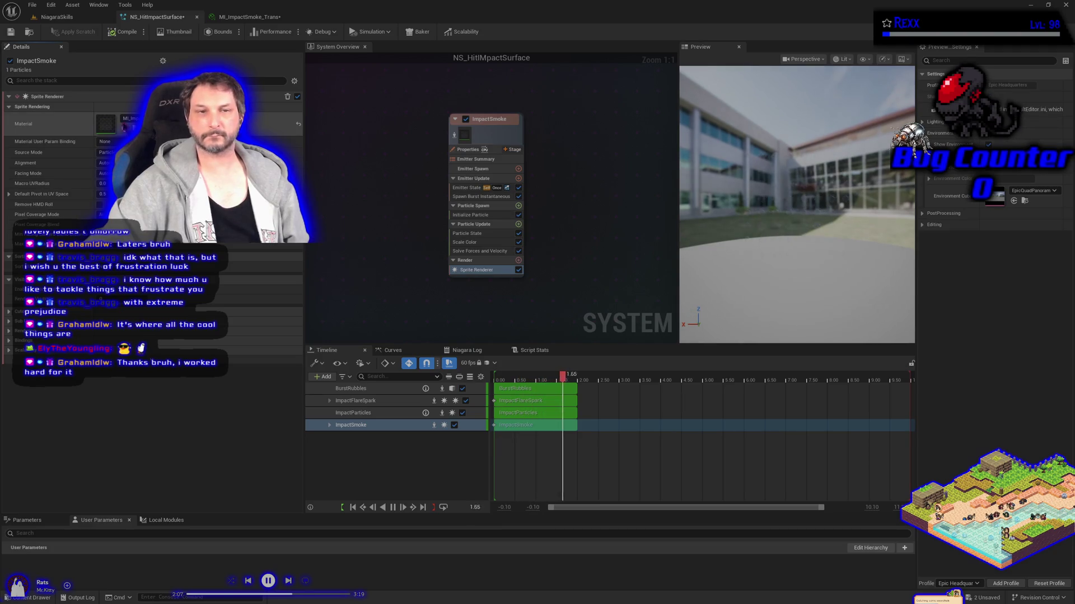
pyautogui.click(10, 32)
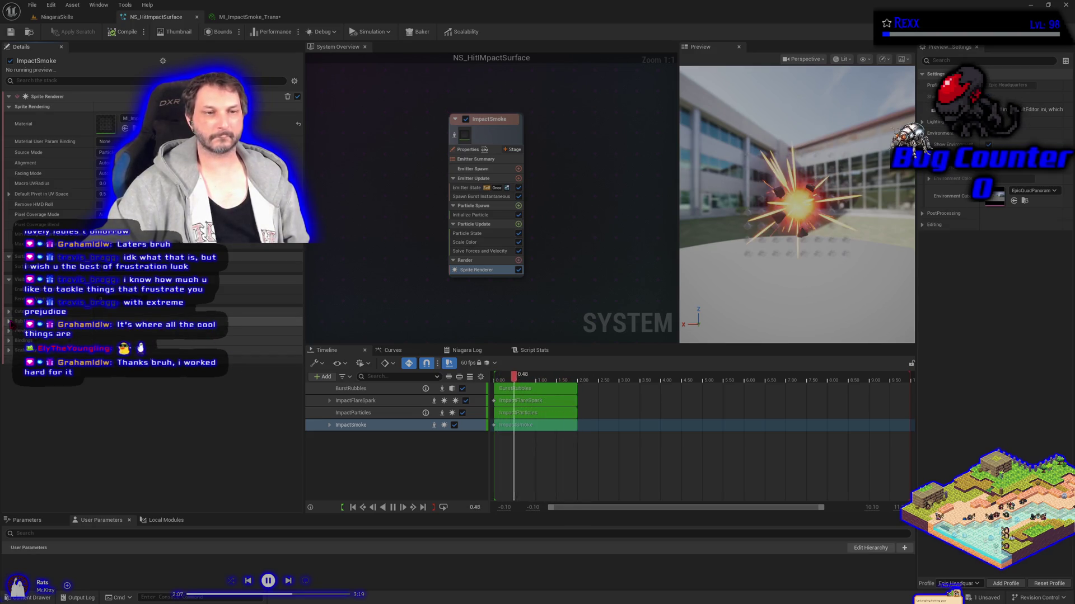
# - Set the Sprite Renderer's Sub Image Size to 8 x 8 and save again
pyautogui.click(263, 321)
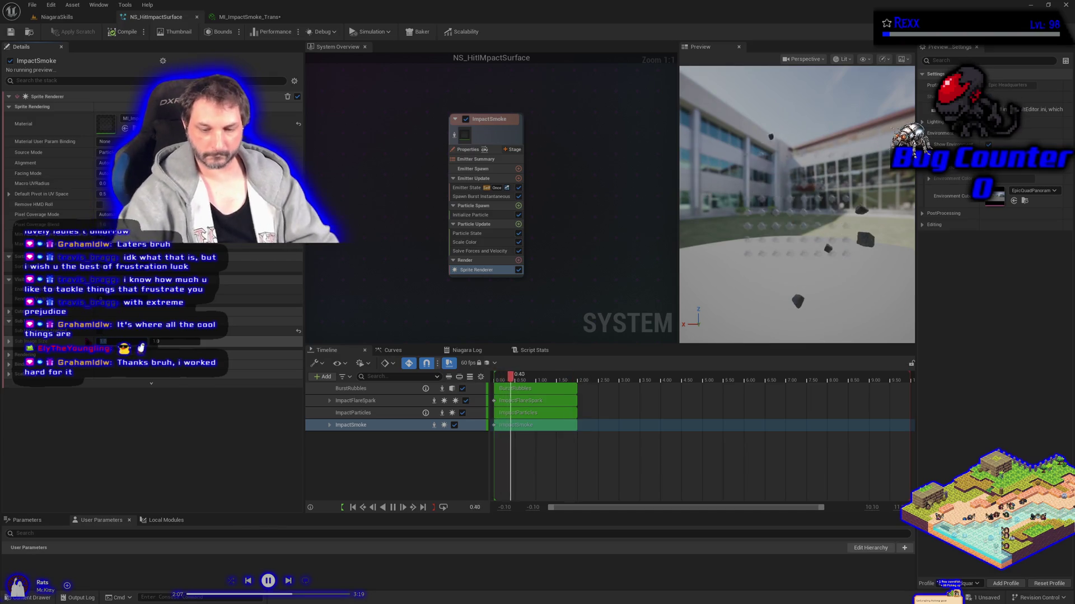
pyautogui.press('Tab')
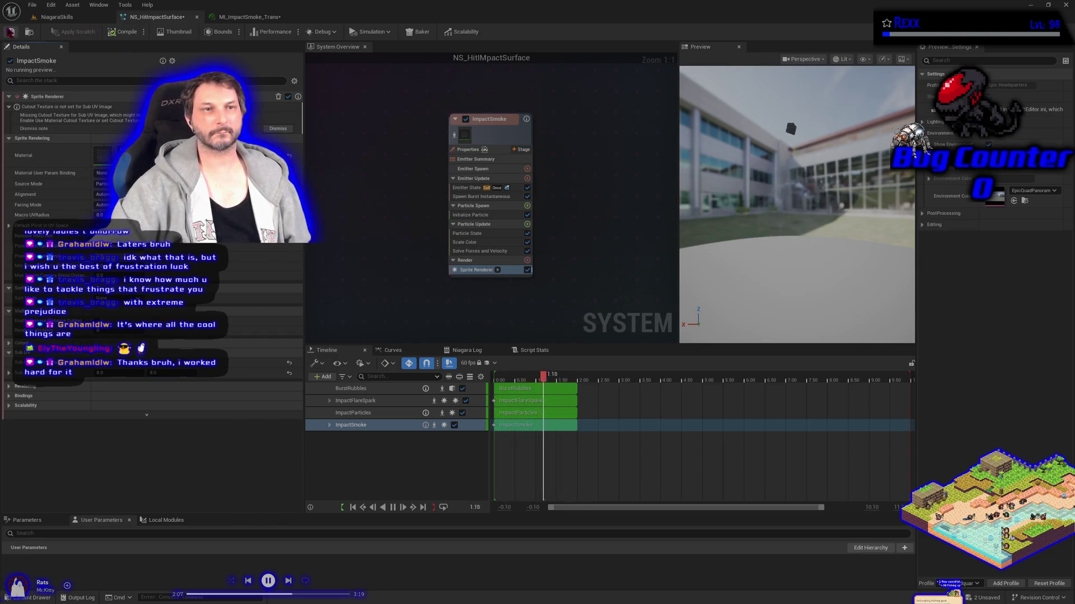
pyautogui.click(10, 31)
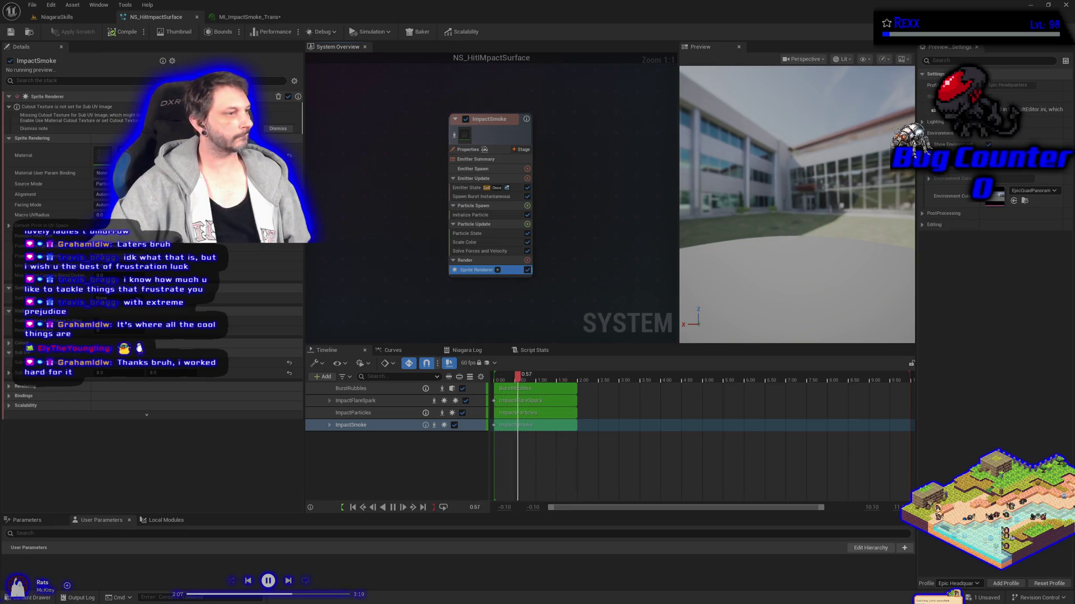
# - Add a linear SubUV Animation module to ImpactSmoke's Particle Update, then Save All
pyautogui.click(527, 224)
pyautogui.write('subuv')
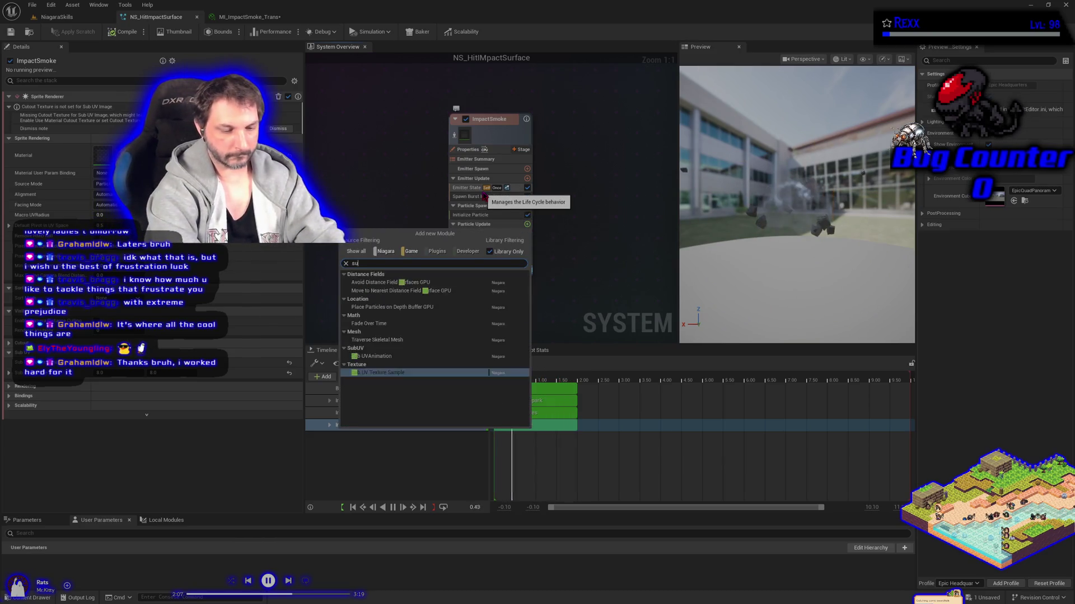
pyautogui.press('Return')
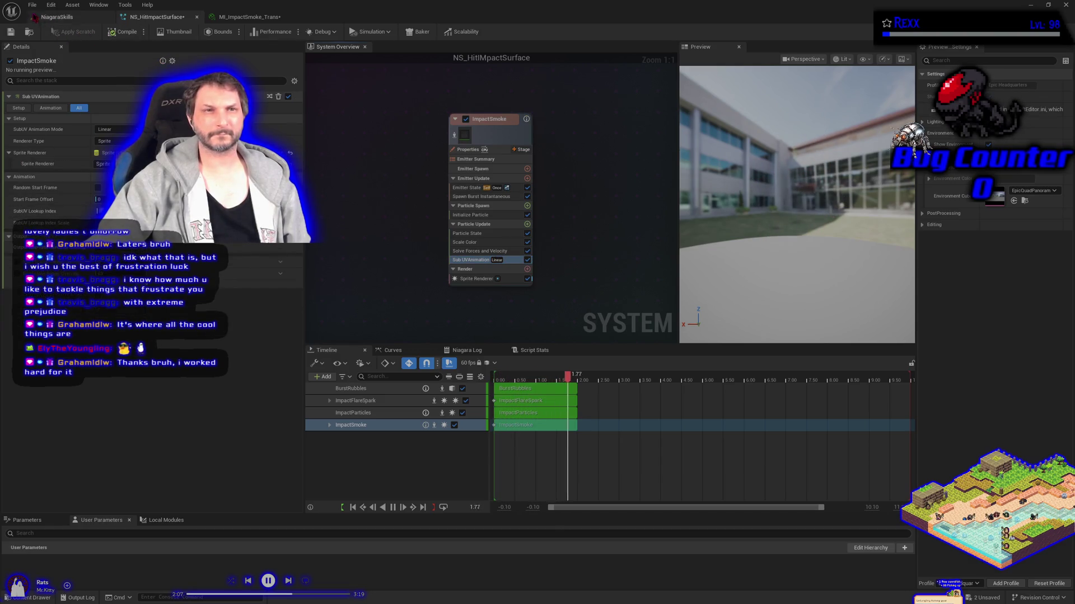
pyautogui.click(33, 5)
pyautogui.click(51, 54)
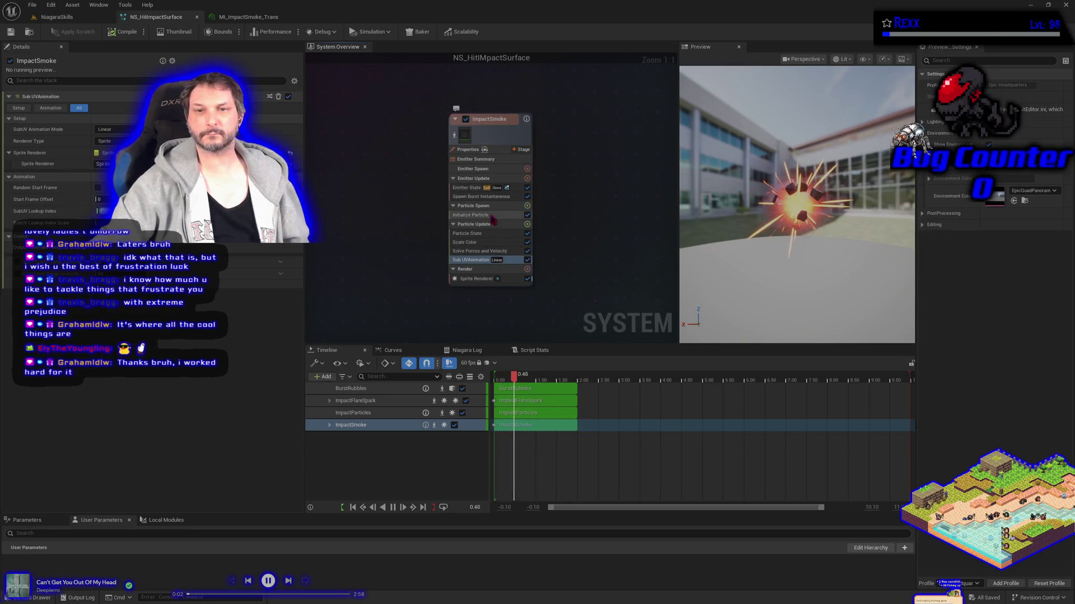
# - Set the Spawn Burst Instantaneous spawn count to 5 and save the system
pyautogui.click(480, 196)
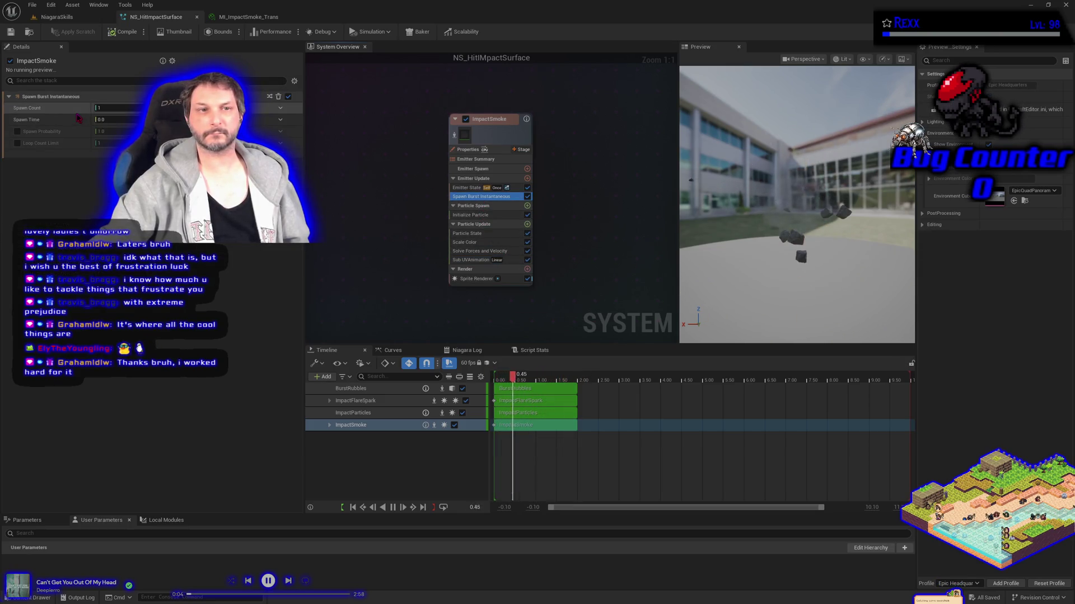
pyautogui.click(115, 107)
pyautogui.write('5')
pyautogui.press('Return')
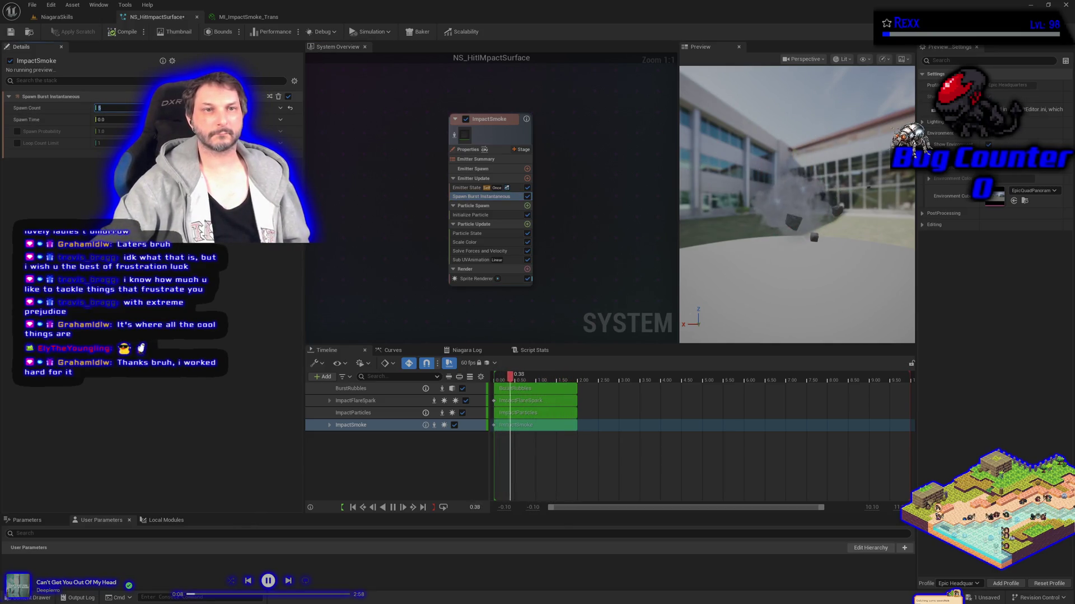
pyautogui.click(10, 32)
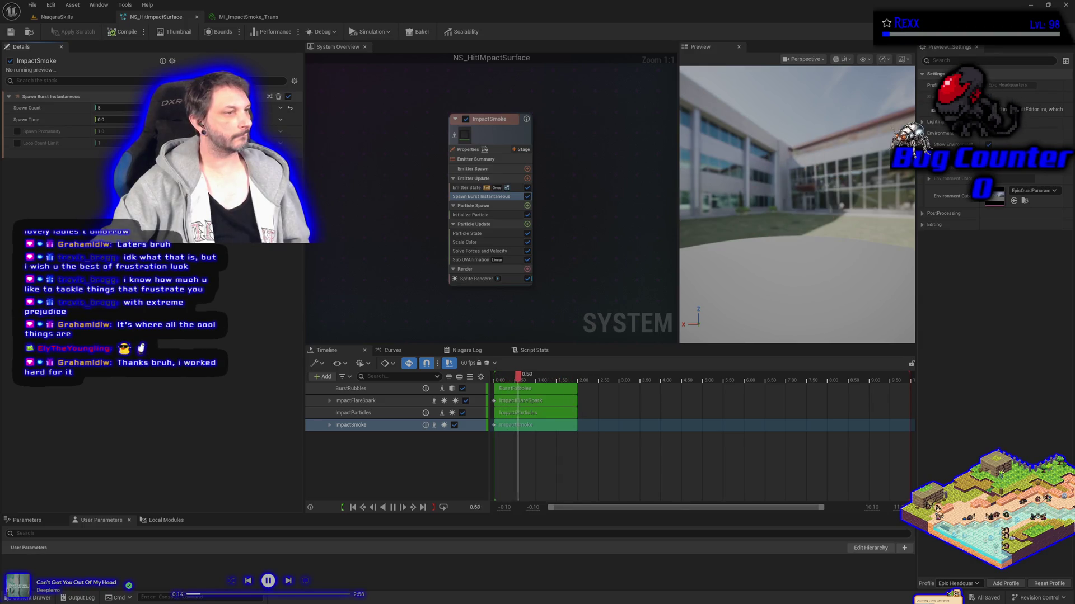
pyautogui.click(473, 205)
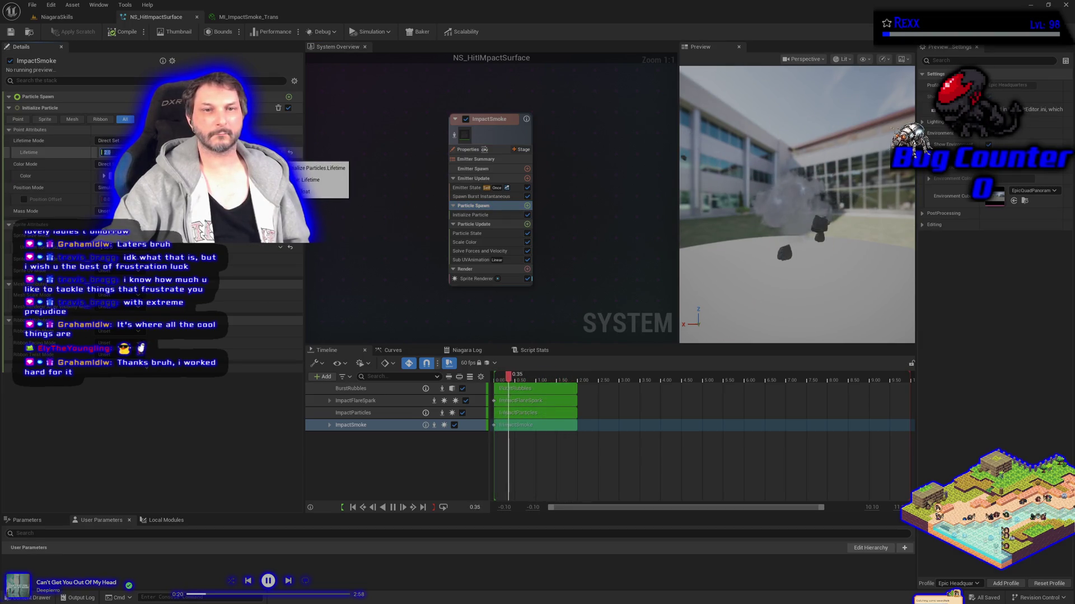
# - Set Initialize Particle lifetime to Random between 1.0 and 1.5, save, and bring up the colour picker
pyautogui.click(280, 152)
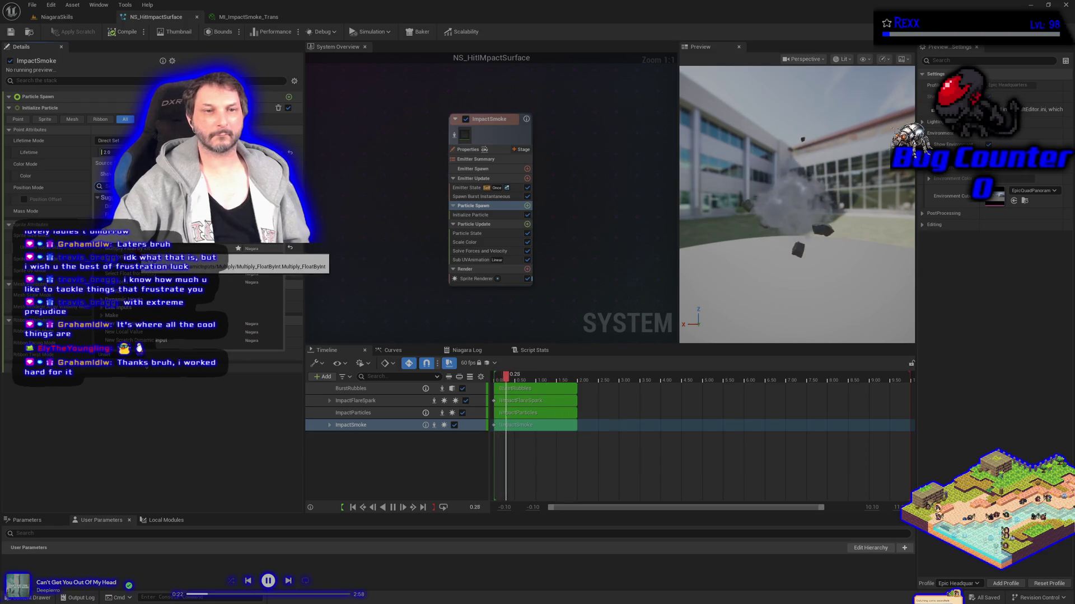
pyautogui.click(168, 256)
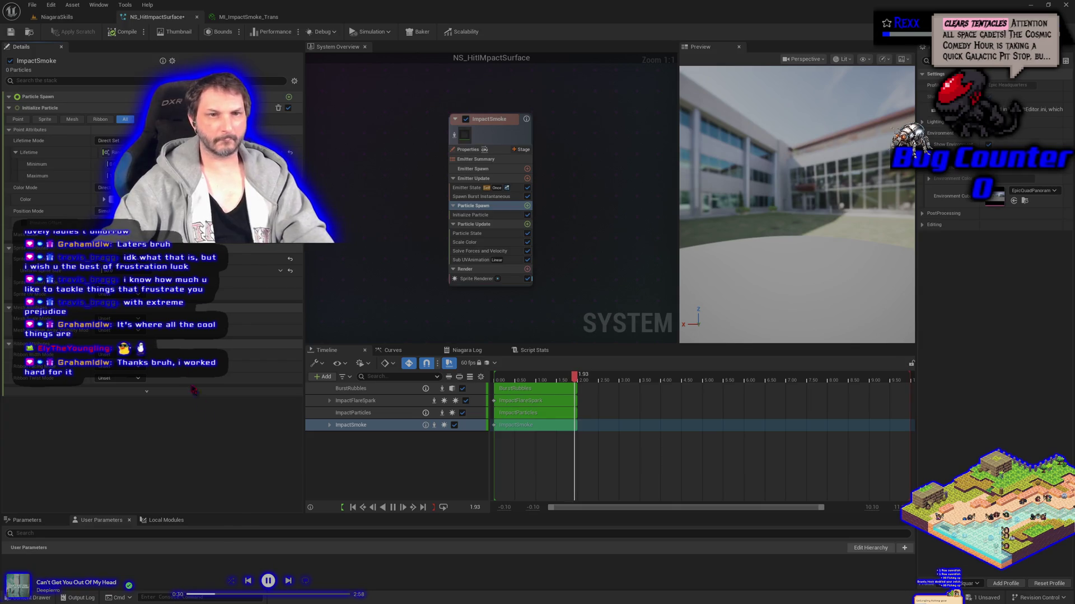
pyautogui.hotkey('ctrl', 'z')
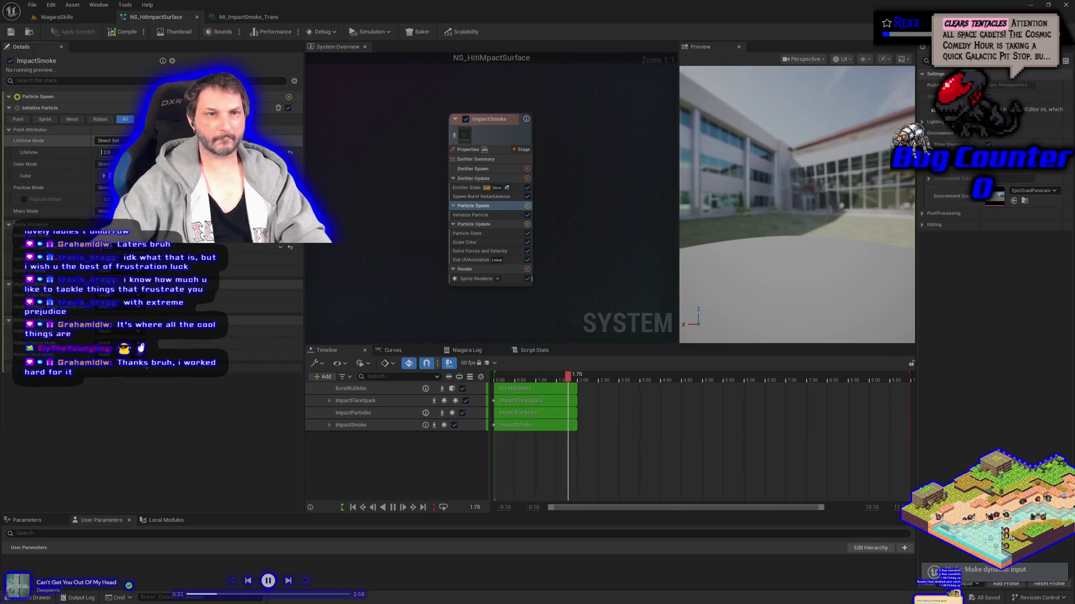
pyautogui.hotkey('ctrl', 'y')
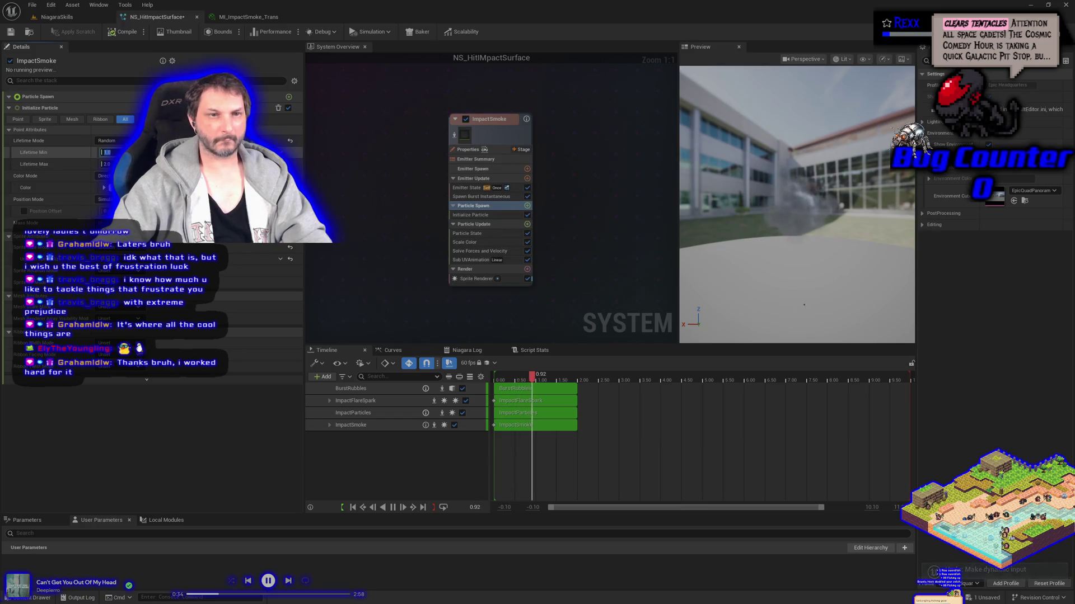
pyautogui.click(106, 164)
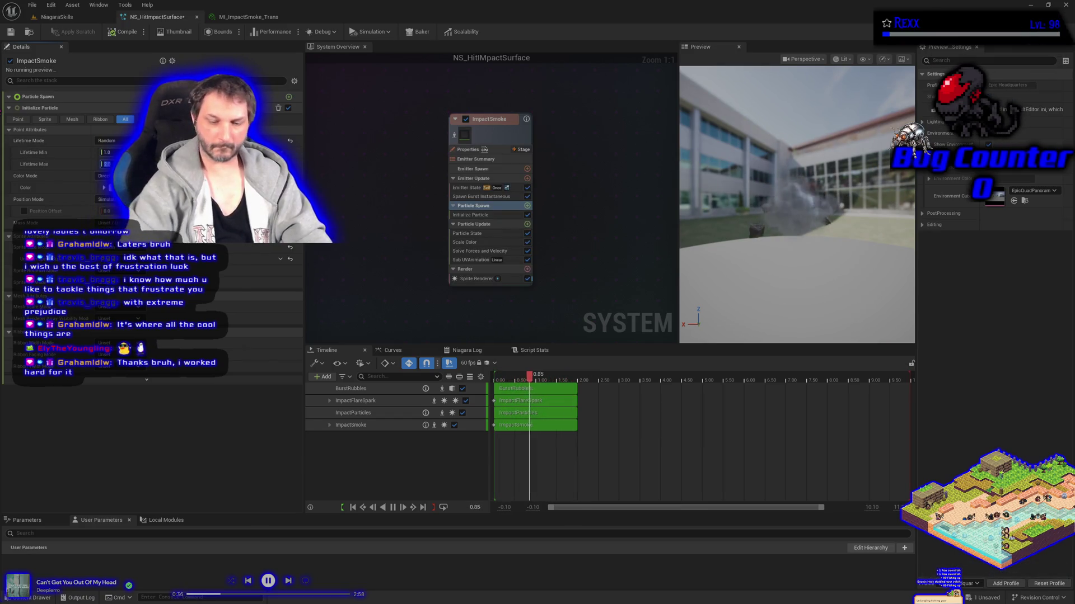
pyautogui.press('Return')
pyautogui.hotkey('ctrl', 's')
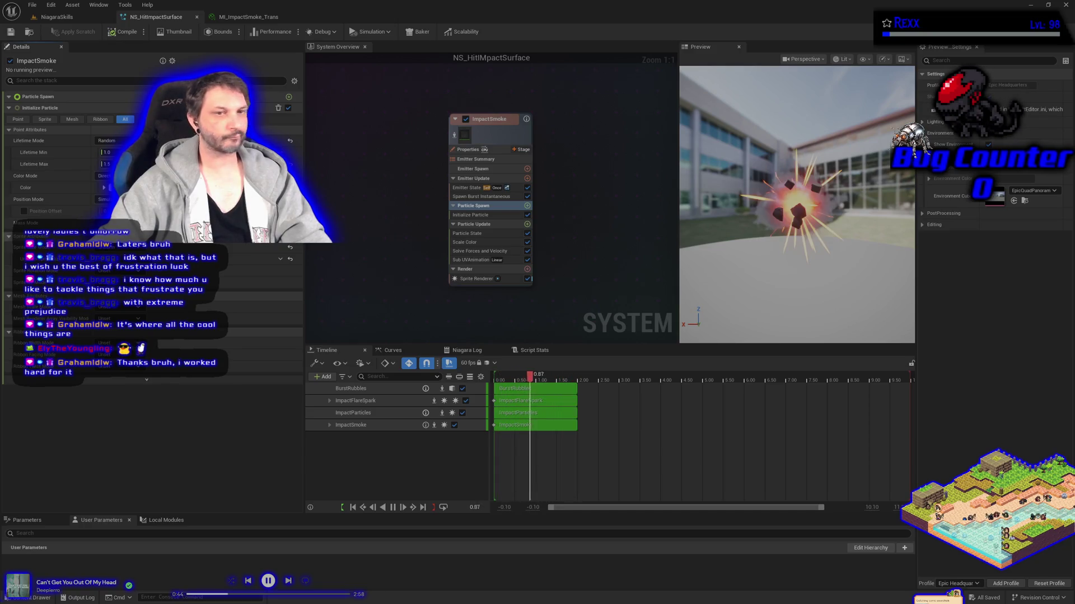
pyautogui.click(109, 188)
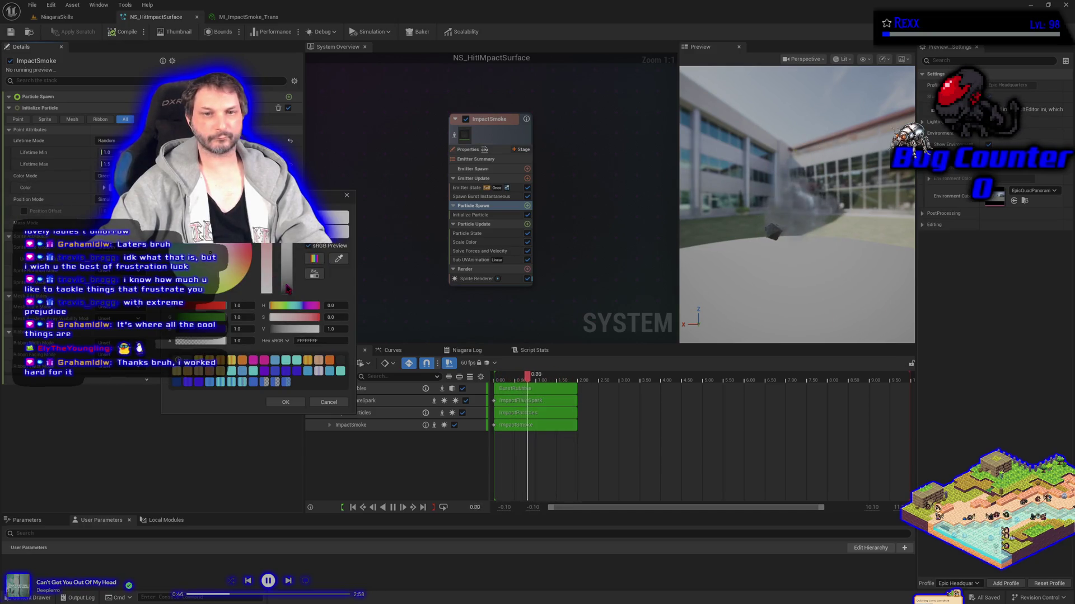
# - Darken the ImpactSmoke particle colour to near-black grey 222222FF
pyautogui.click(300, 399)
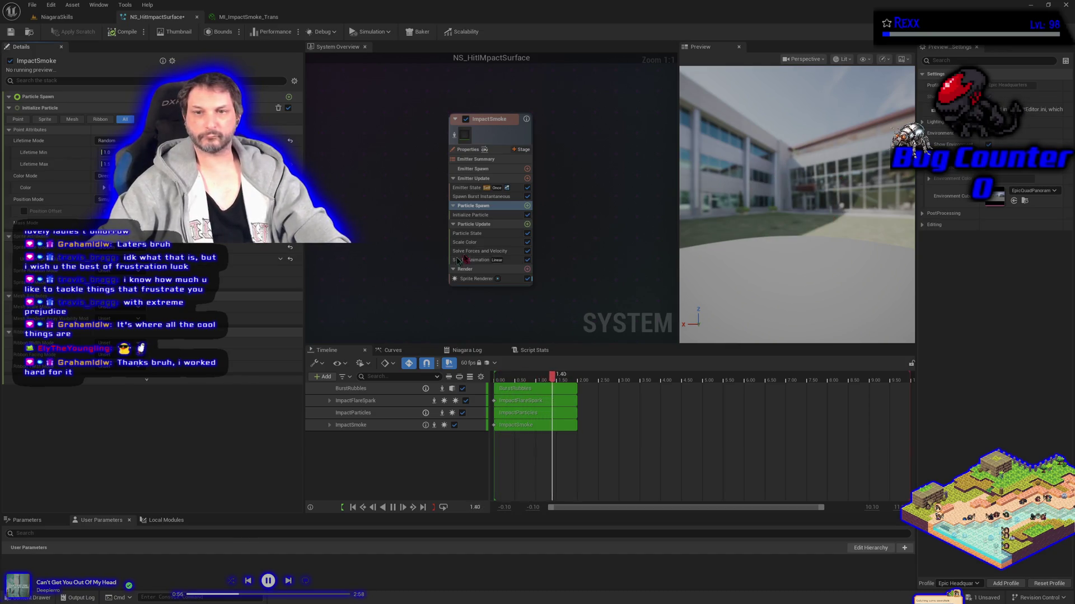
pyautogui.click(121, 187)
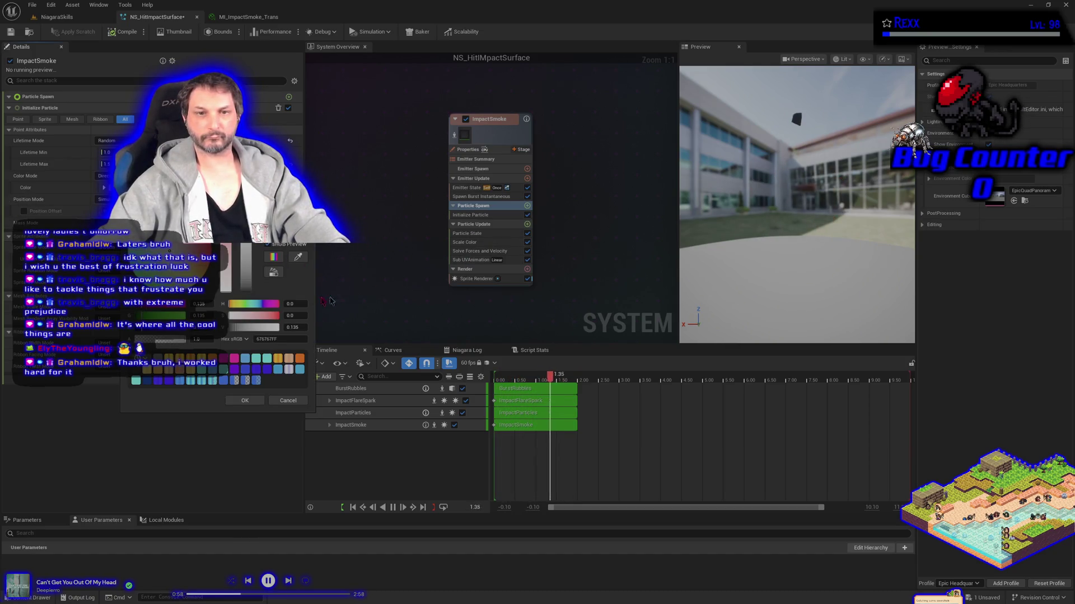
pyautogui.moveTo(243, 290); pyautogui.dragTo(244, 294)
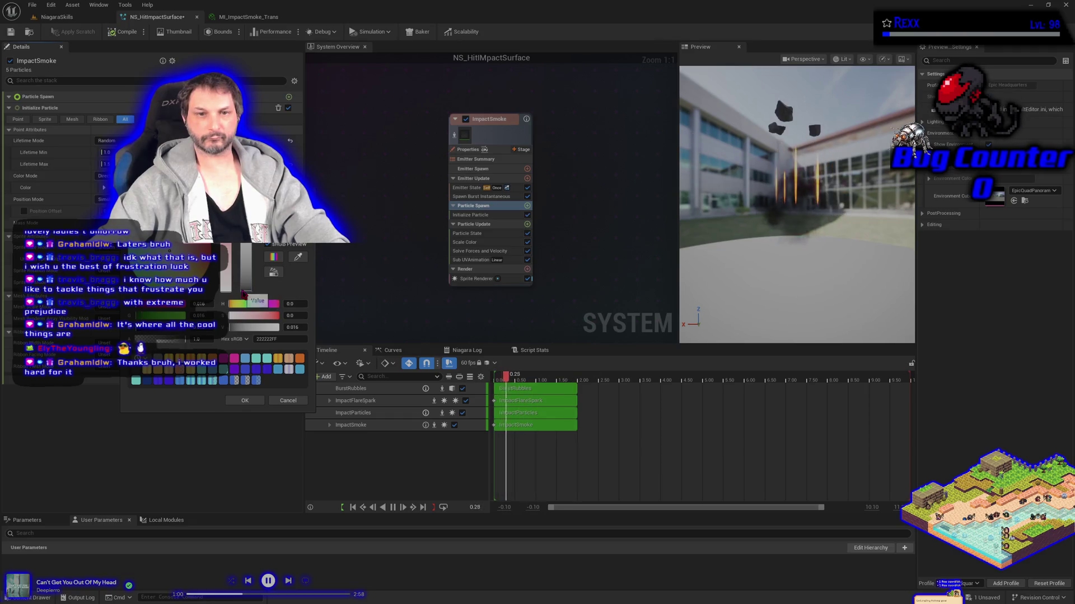